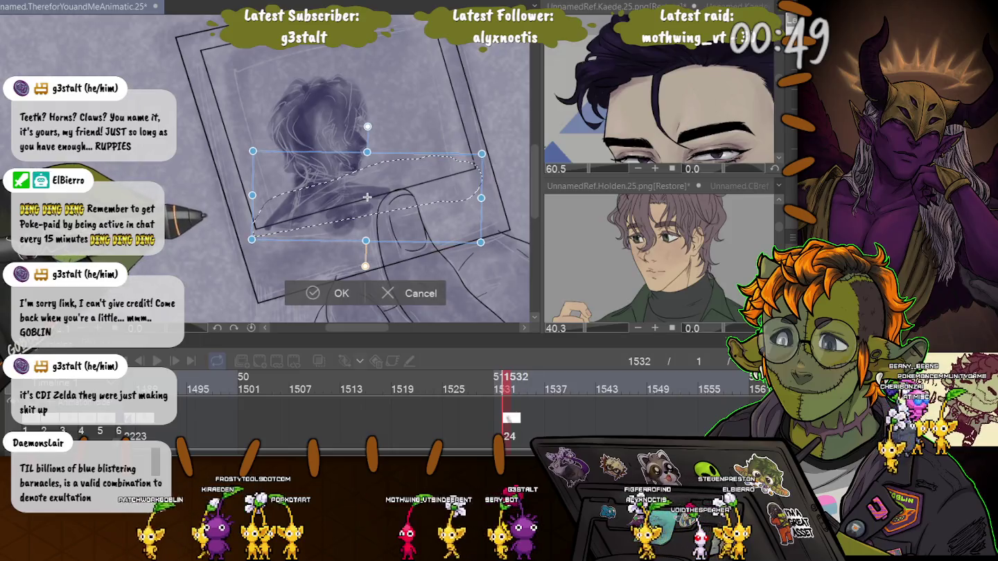
Nudge the lassoed shoulder area slightly down-right, commit the transform twice, and deselect.
drag(366, 198, 370, 203)
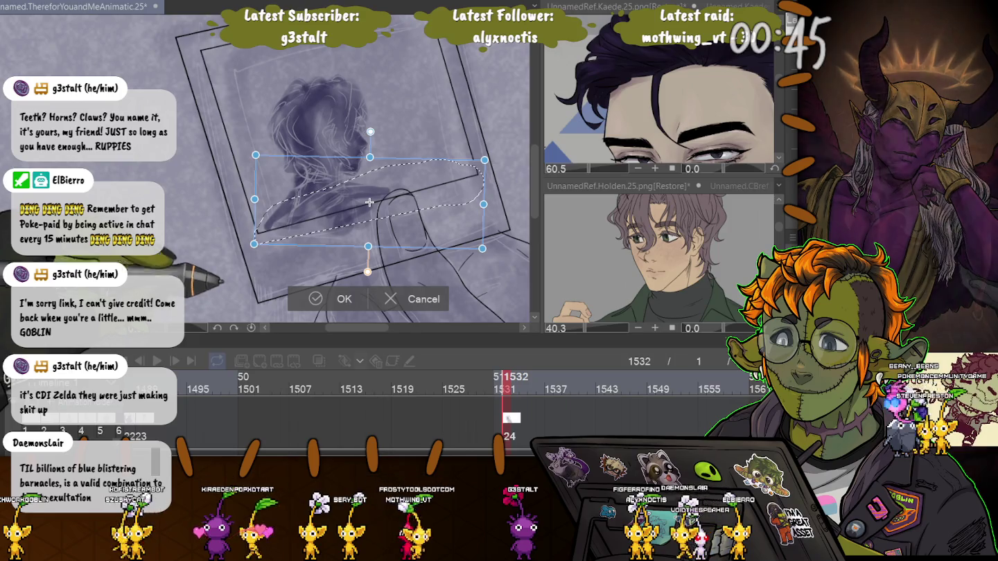
key(Return)
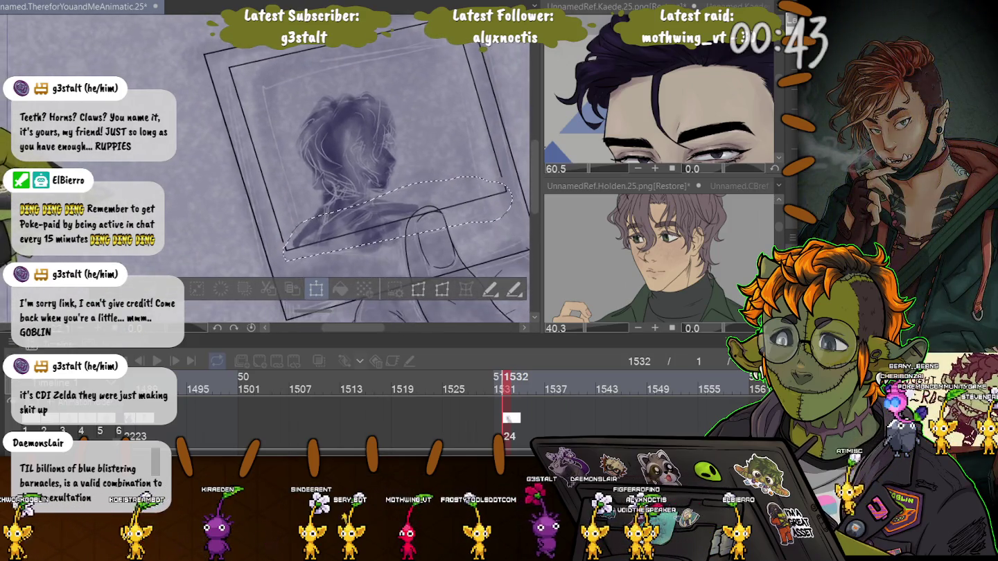
key(ctrl+t)
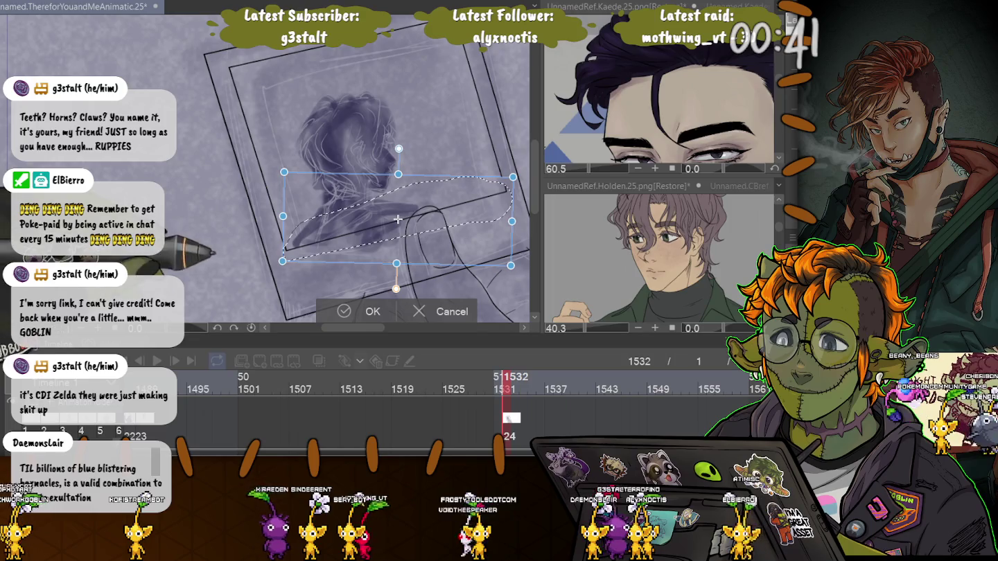
key(Return)
key(ctrl+d)
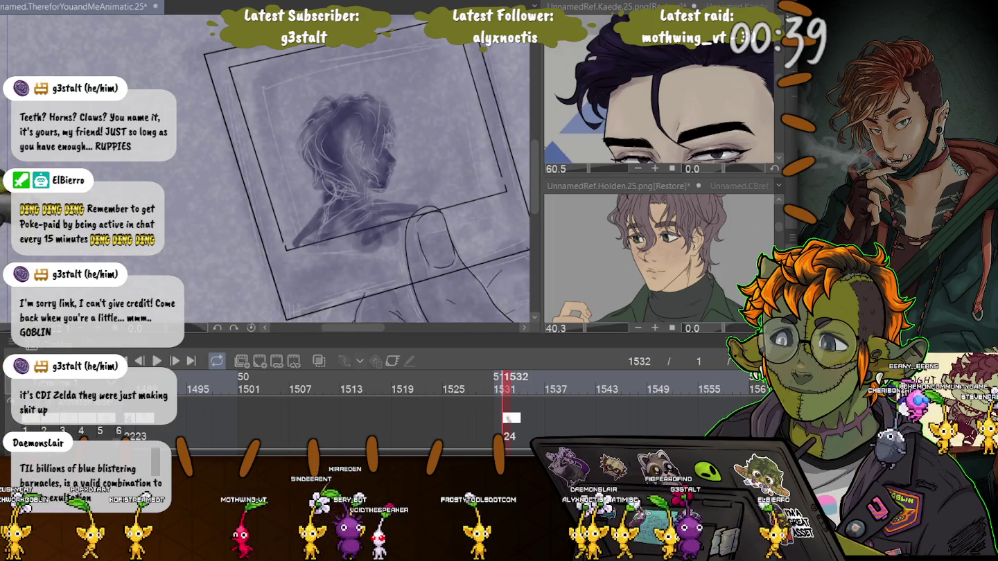
drag(179, 188, 192, 224)
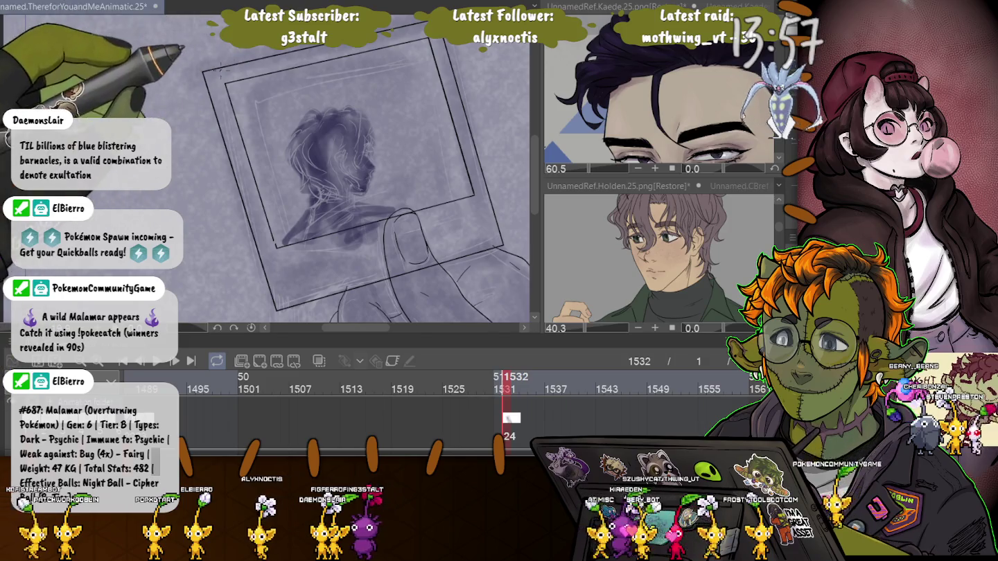
scroll(340, 55, up, 2)
scroll(340, 55, up, 2)
scroll(340, 56, up, 2)
scroll(340, 55, up, 2)
scroll(264, 165, up, 1)
scroll(264, 166, up, 1)
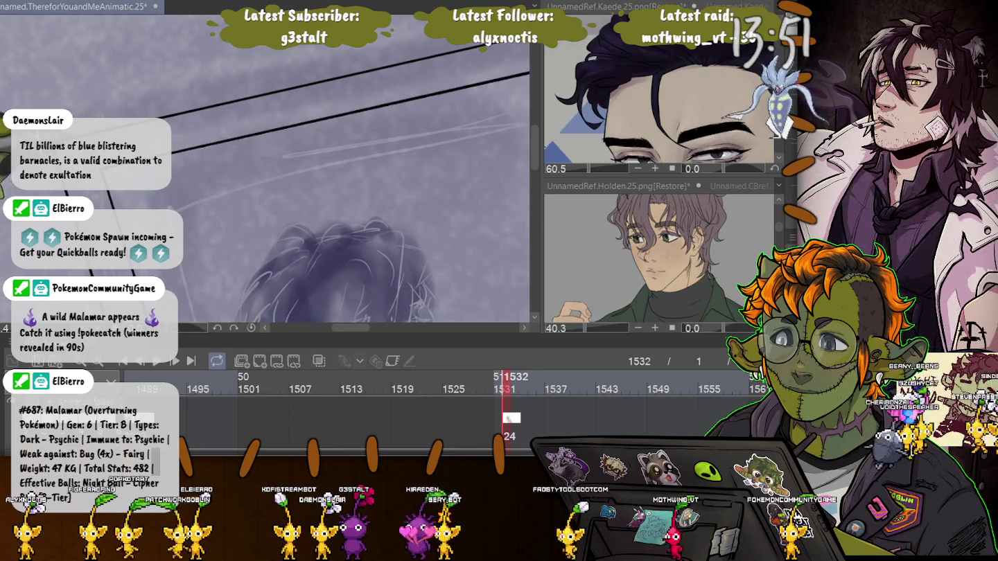
scroll(234, 140, down, 2)
scroll(234, 141, down, 2)
scroll(234, 141, down, 1)
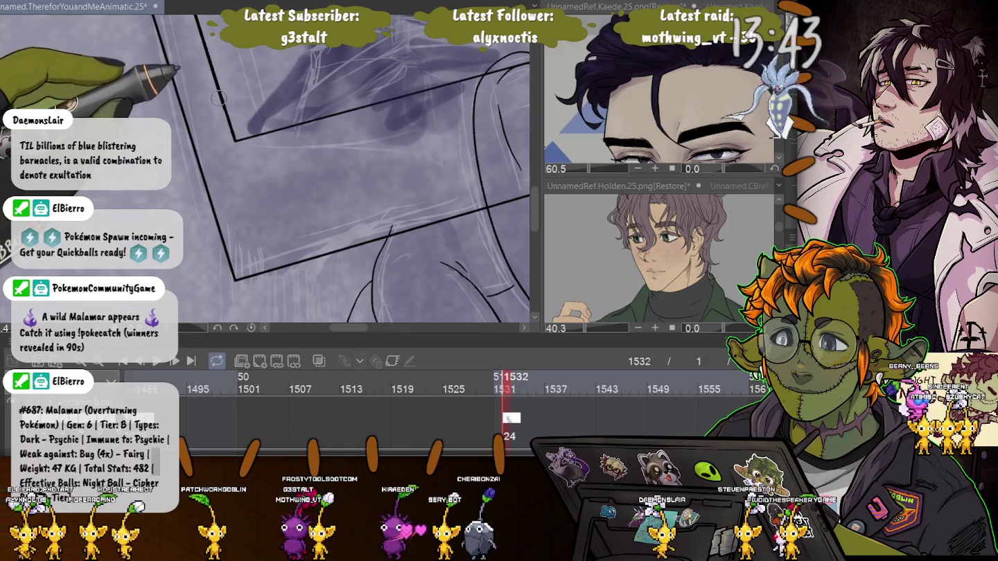
drag(224, 120, 494, 88)
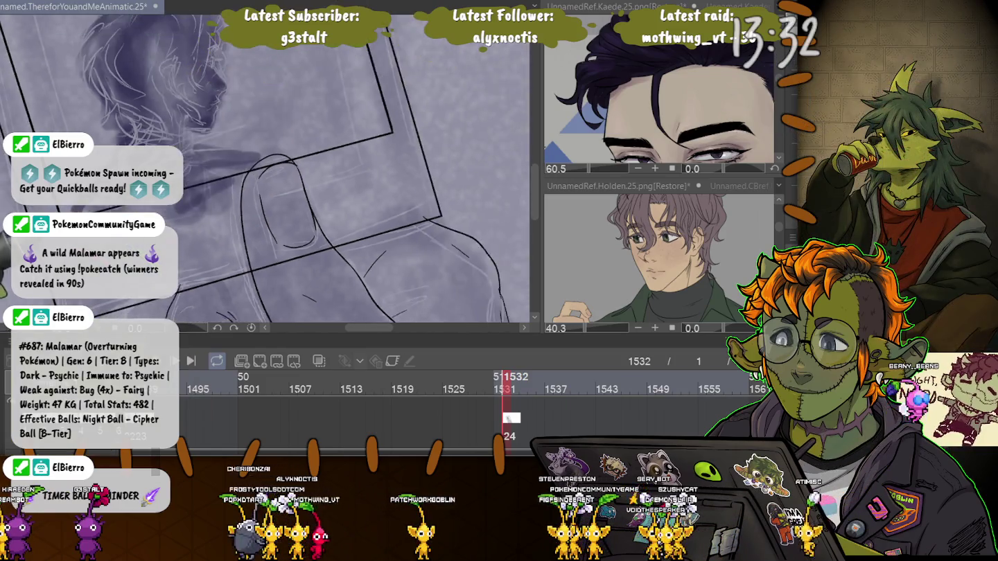
drag(208, 173, 291, 202)
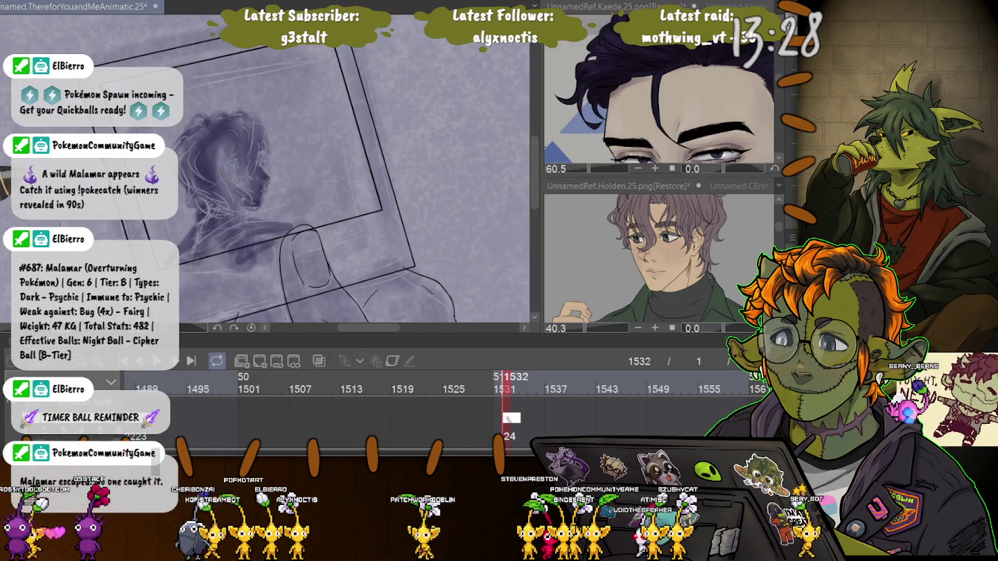
scroll(268, 241, up, 5)
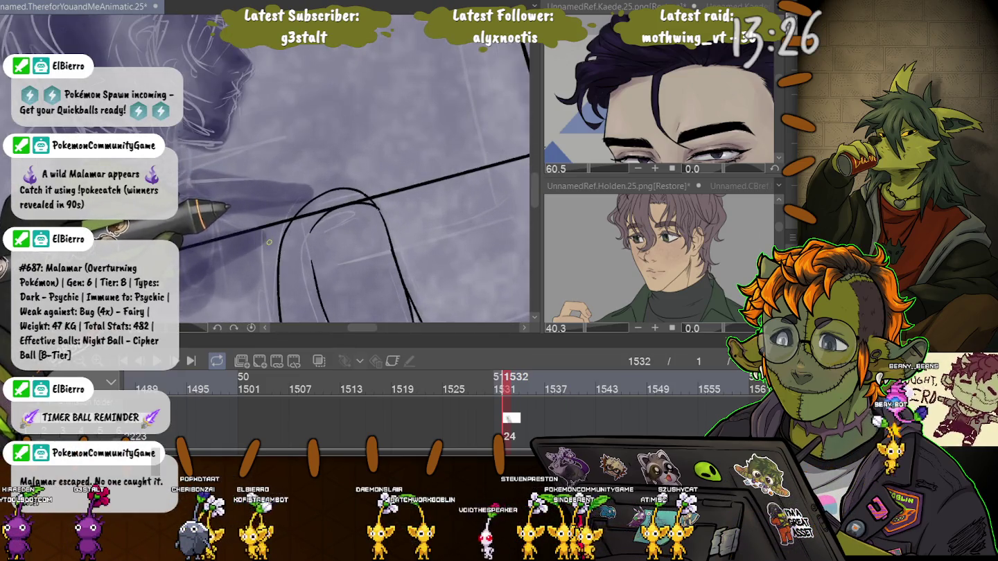
scroll(271, 252, down, 5)
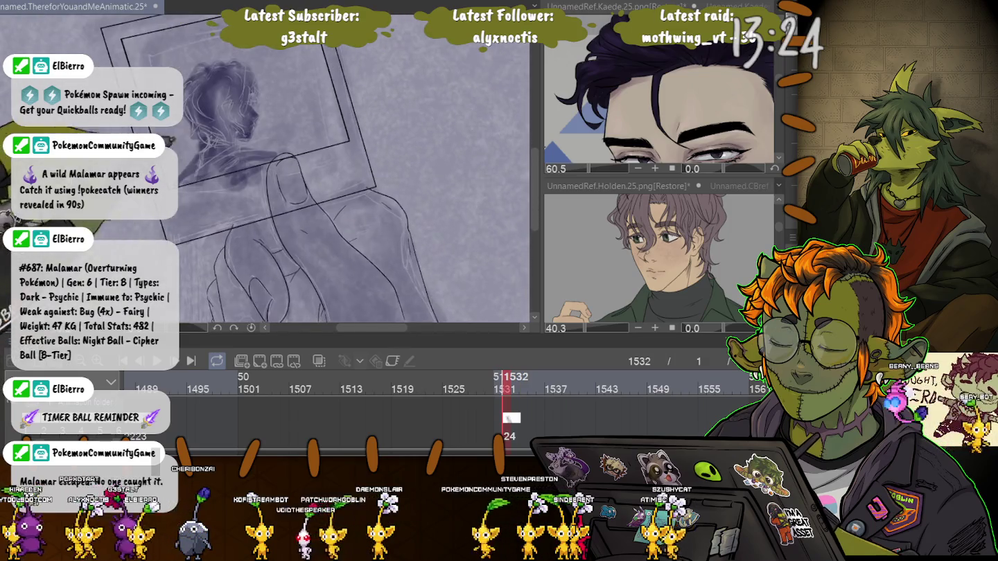
drag(270, 173, 312, 208)
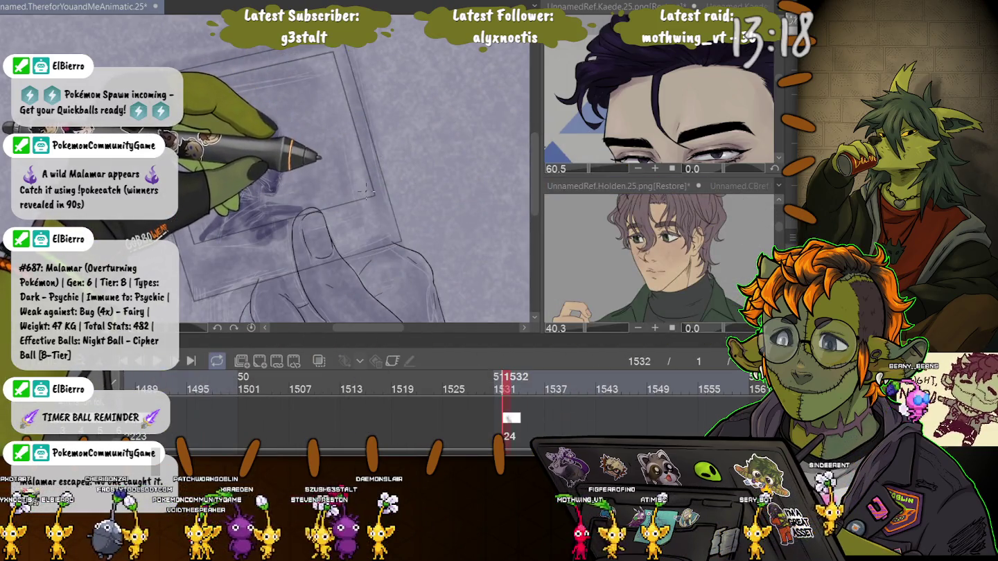
scroll(383, 231, up, 3)
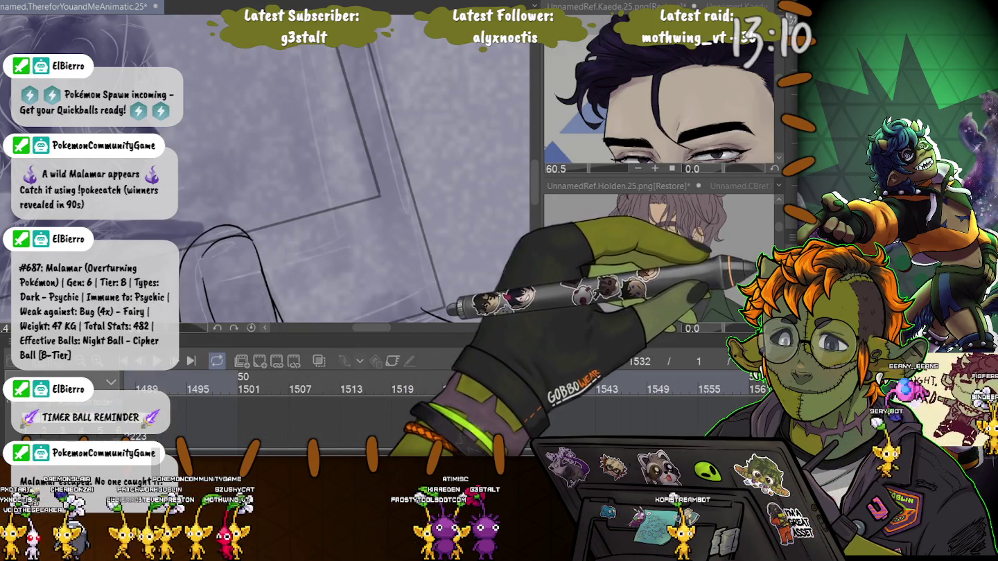
drag(374, 76, 444, 305)
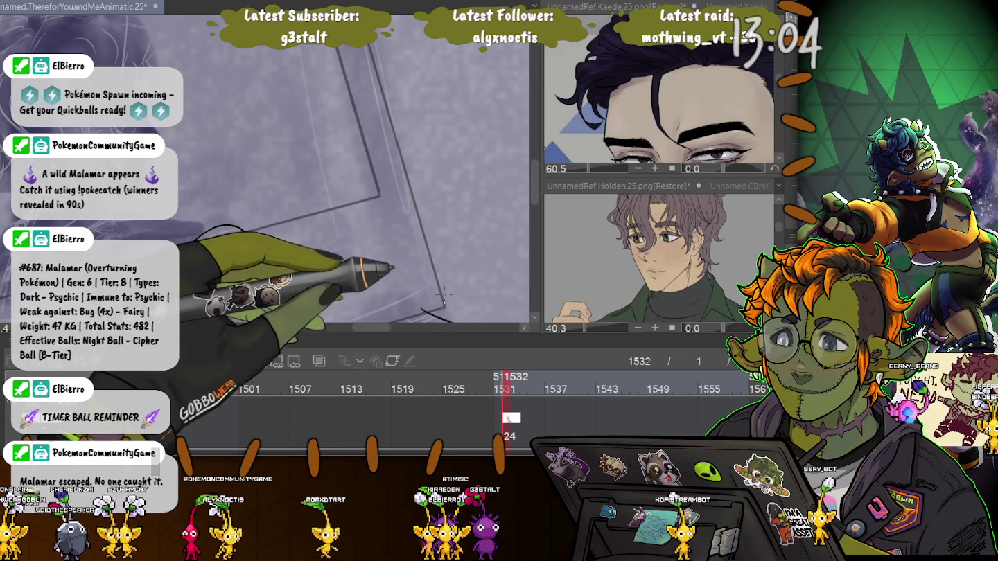
key(ctrl+y)
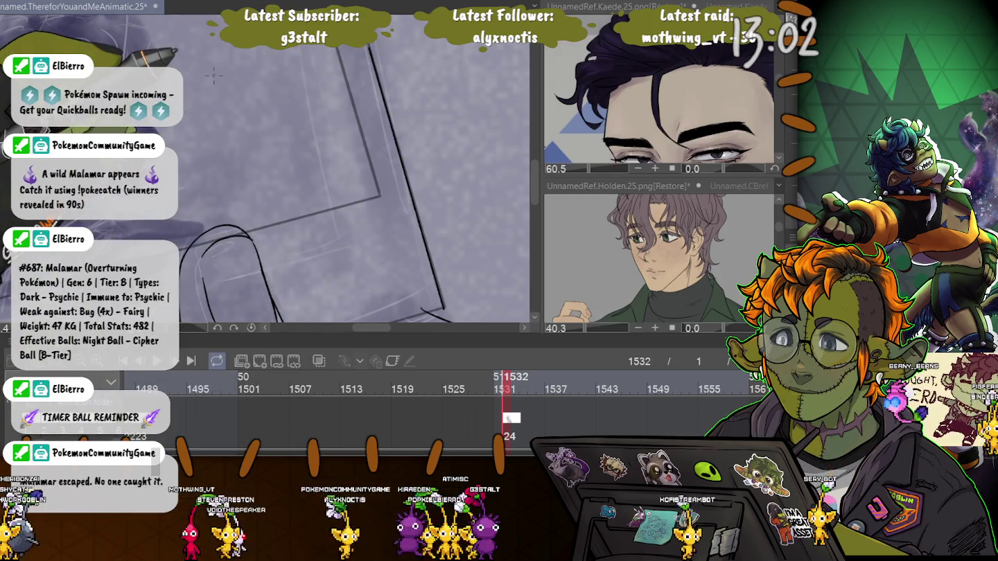
key(ctrl+z)
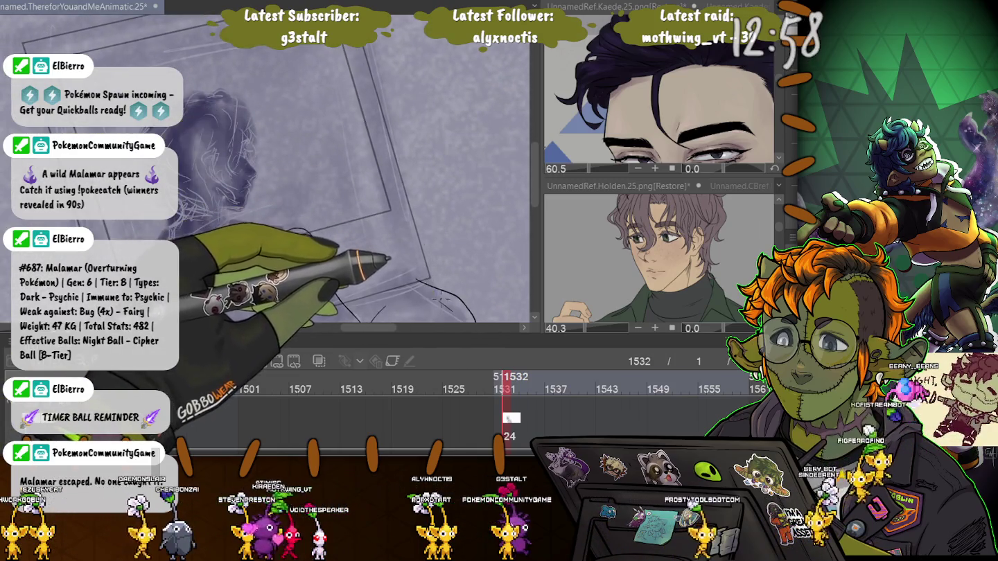
scroll(319, 180, up, 2)
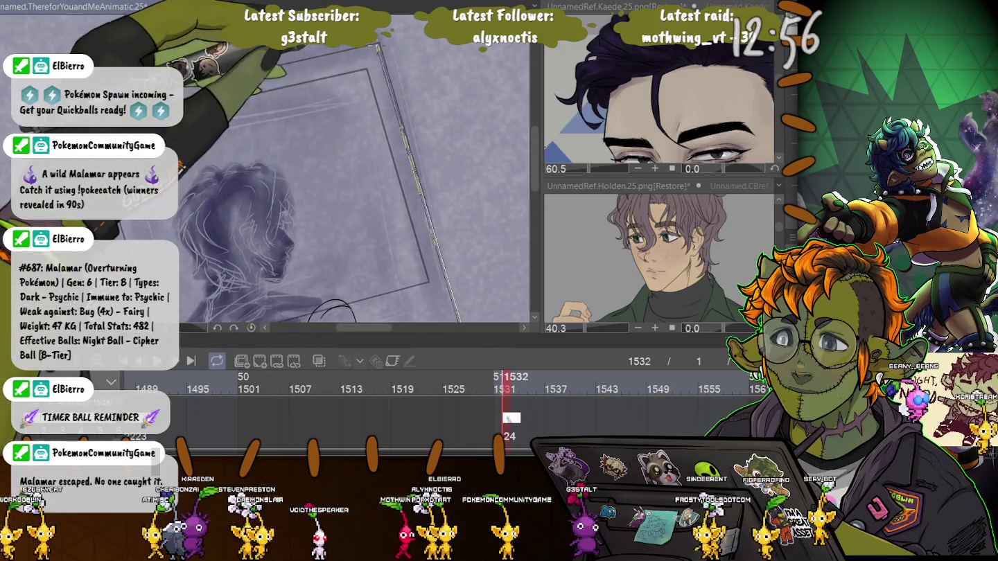
drag(157, 226, 205, 253)
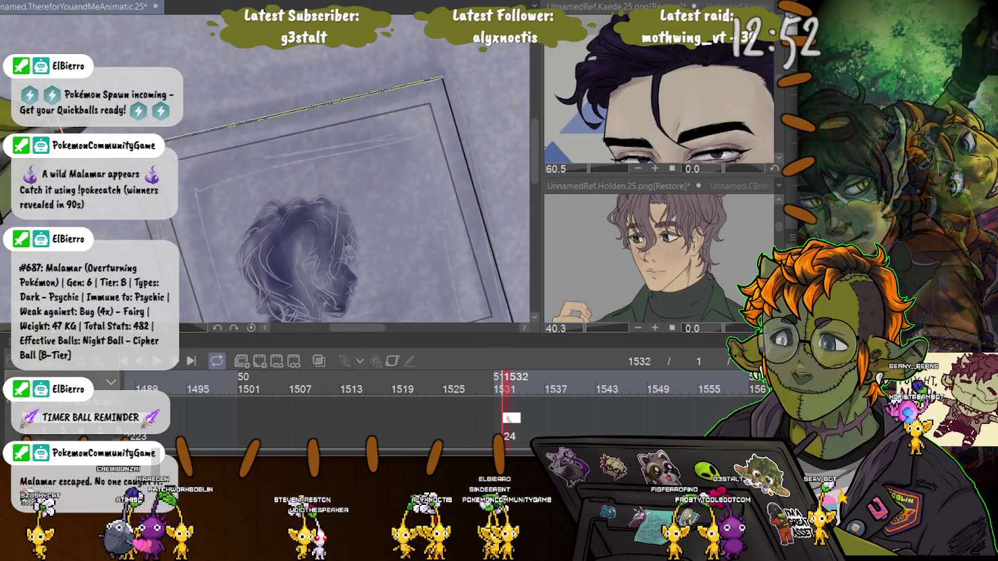
drag(158, 263, 190, 269)
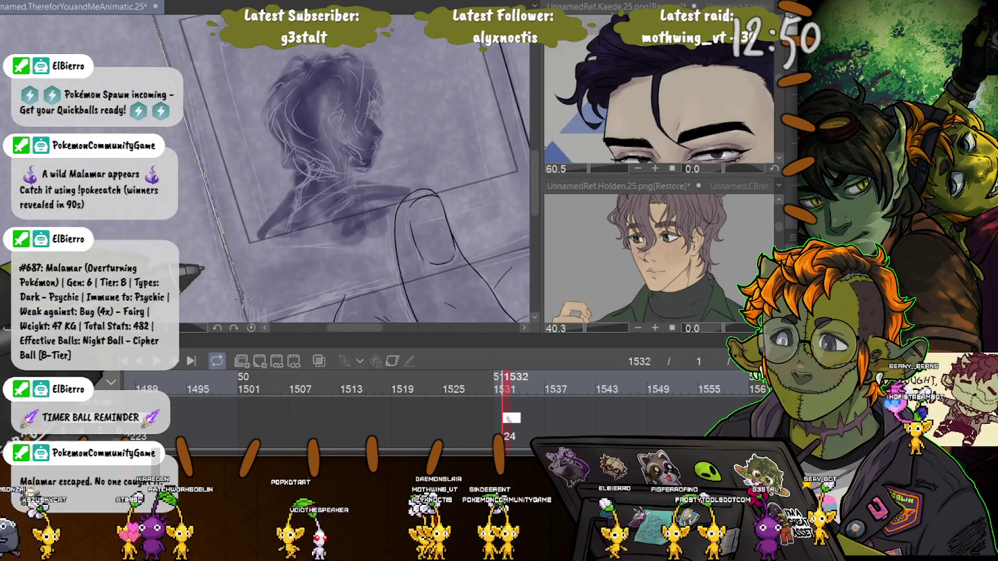
drag(124, 228, 182, 205)
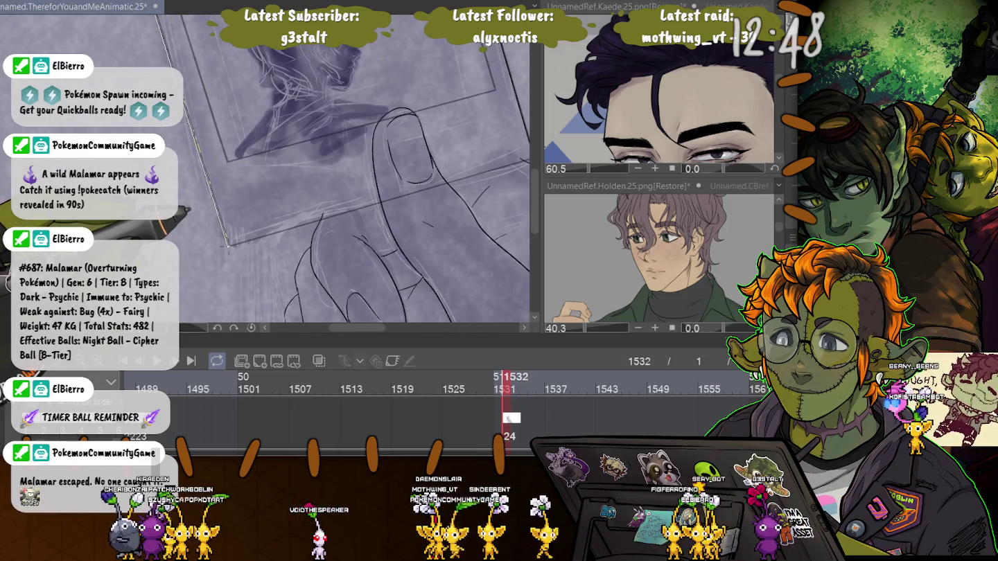
mouse_move(259, 302)
mouse_down()
mouse_move(419, 183)
mouse_move(291, 208)
mouse_up()
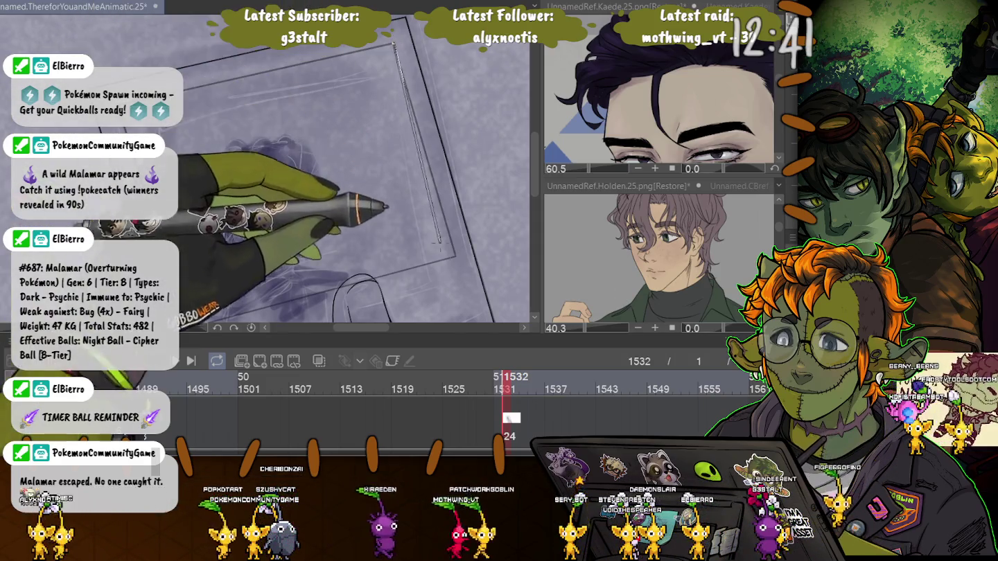
drag(393, 41, 456, 255)
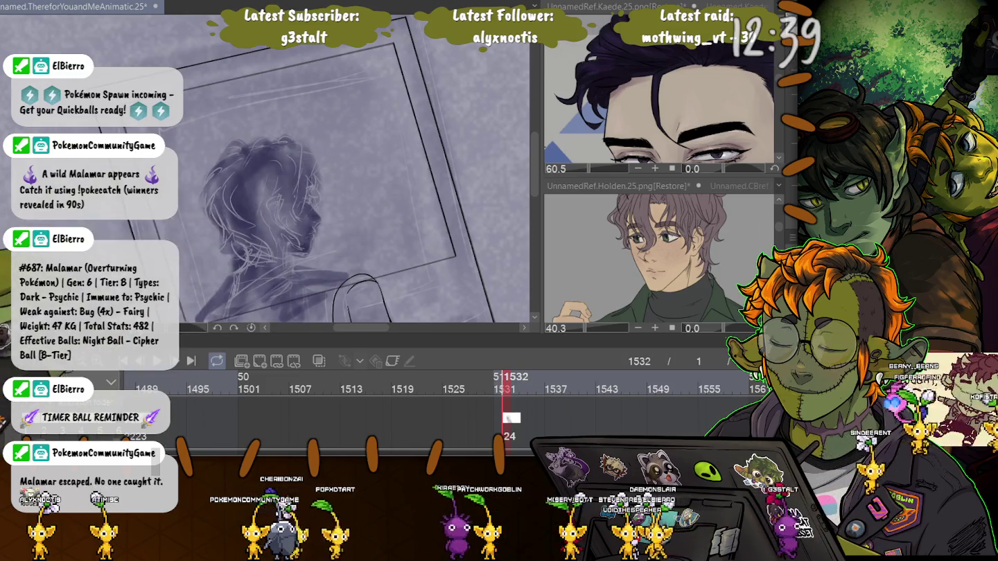
drag(465, 190, 197, 261)
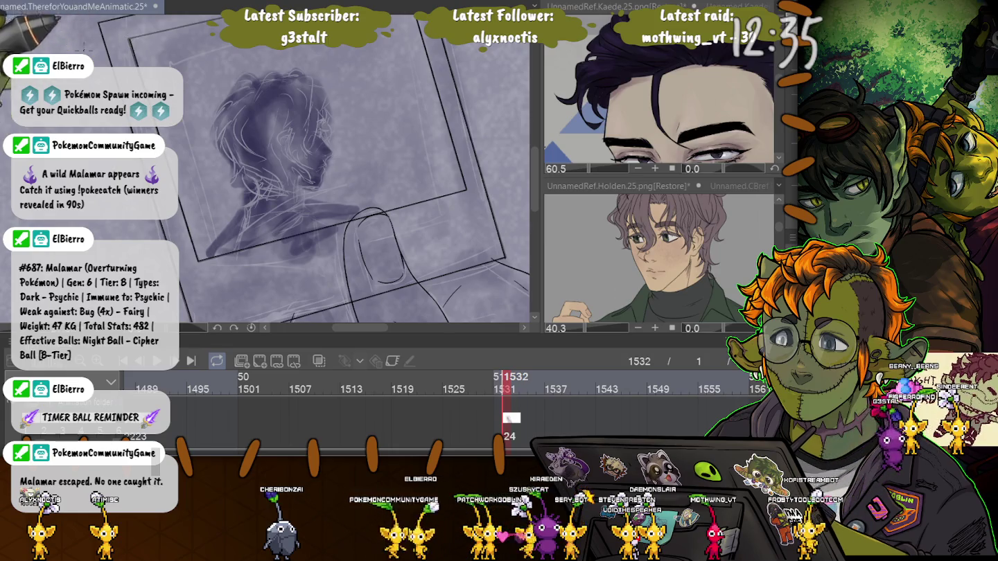
drag(312, 173, 360, 228)
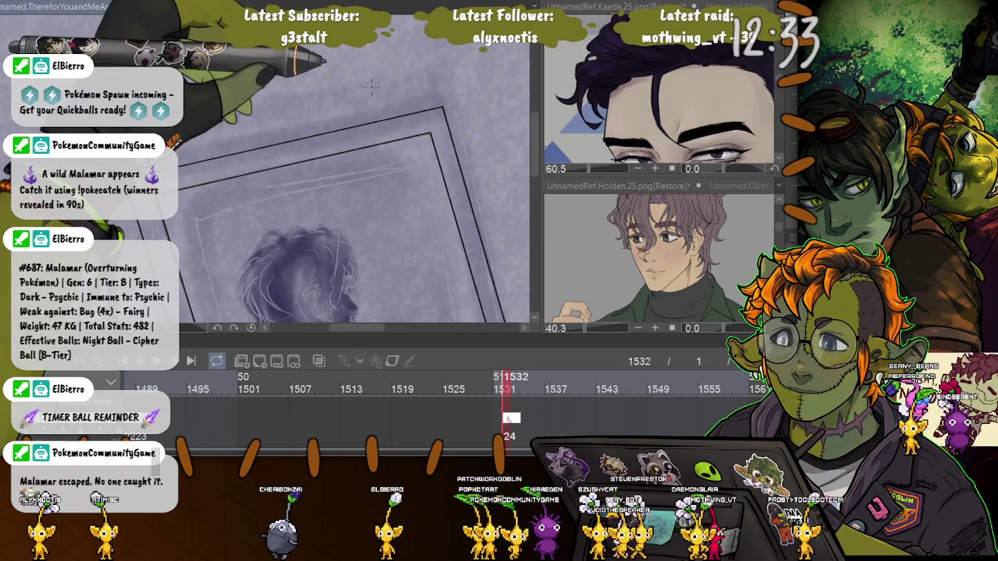
drag(297, 271, 291, 97)
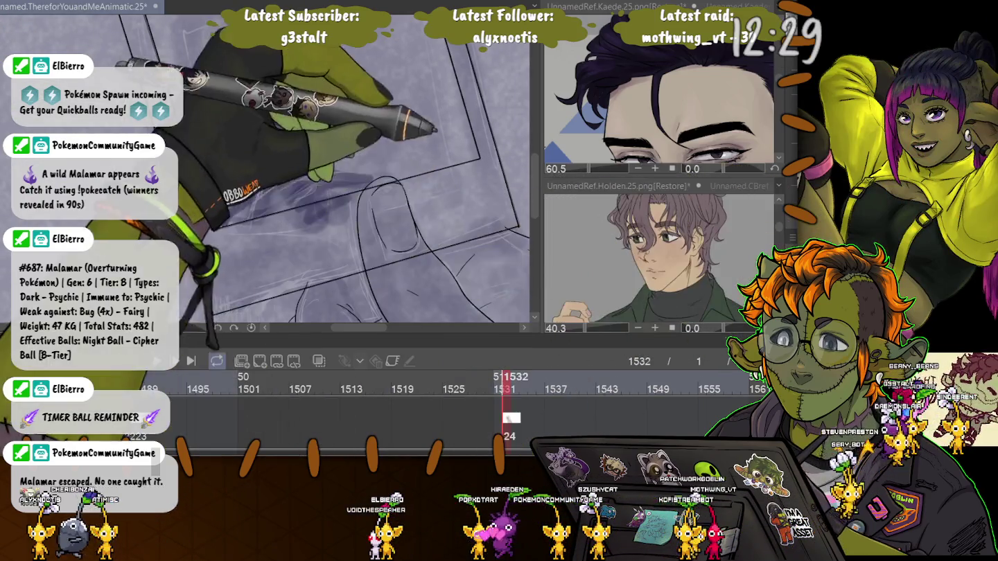
mouse_move(339, 246)
mouse_down()
mouse_move(277, 250)
mouse_move(443, 238)
mouse_up()
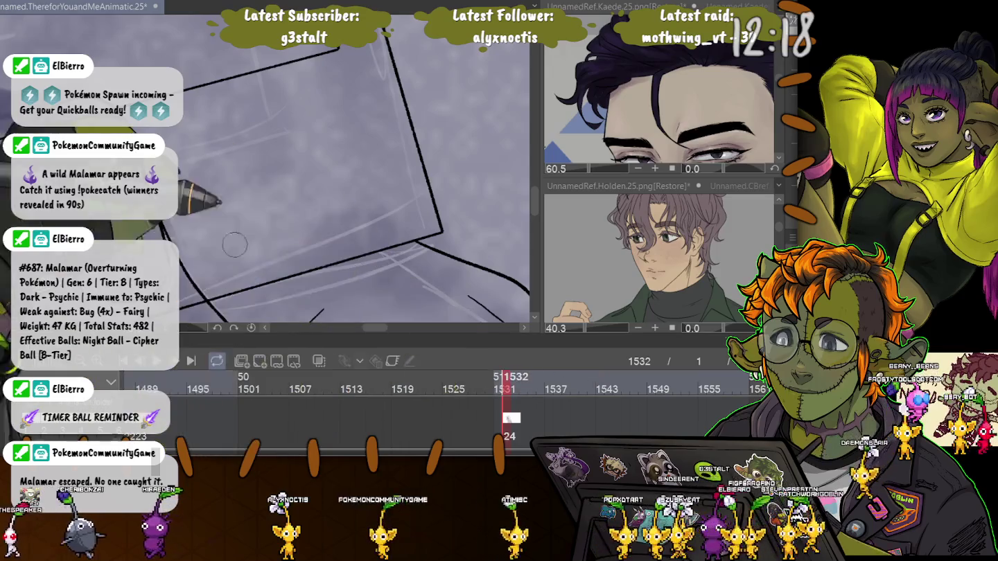
scroll(405, 238, up, 3)
scroll(278, 173, down, 2)
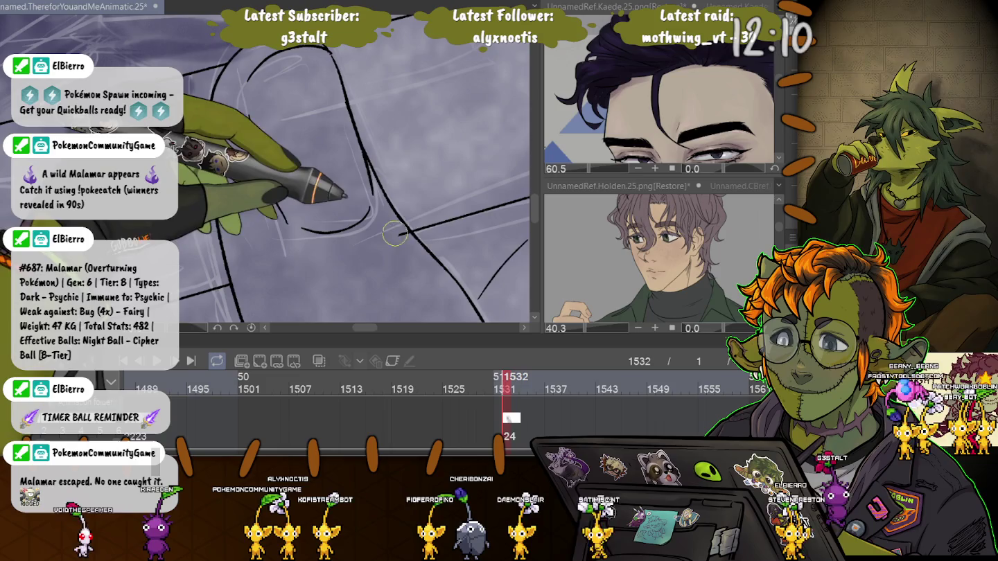
scroll(408, 235, up, 3)
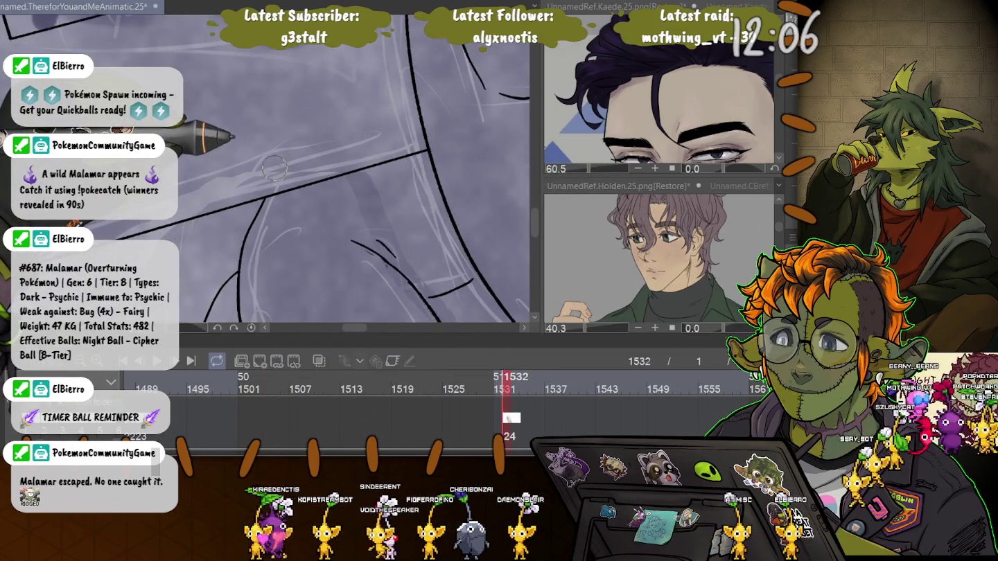
drag(15, 103, 196, 91)
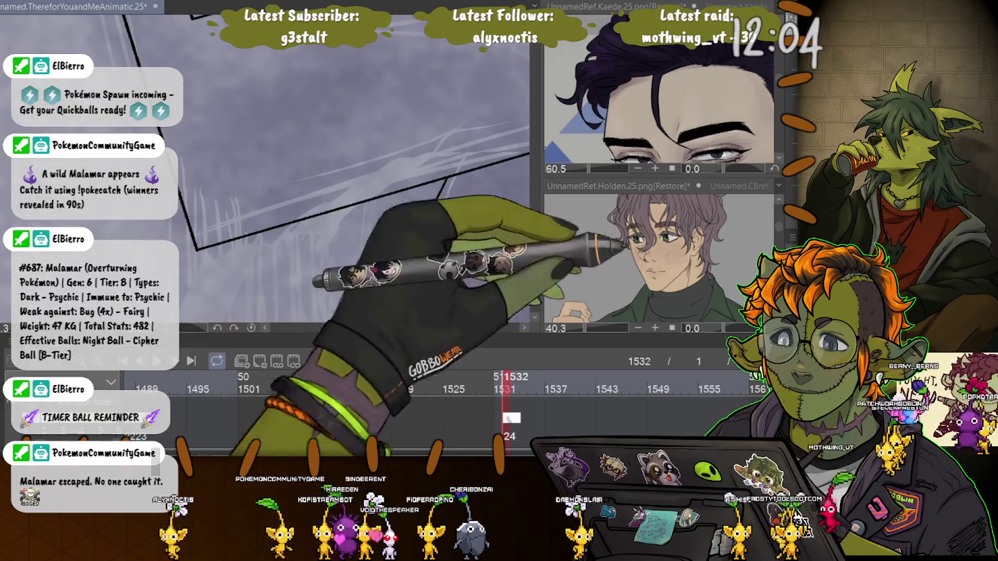
drag(346, 153, 389, 319)
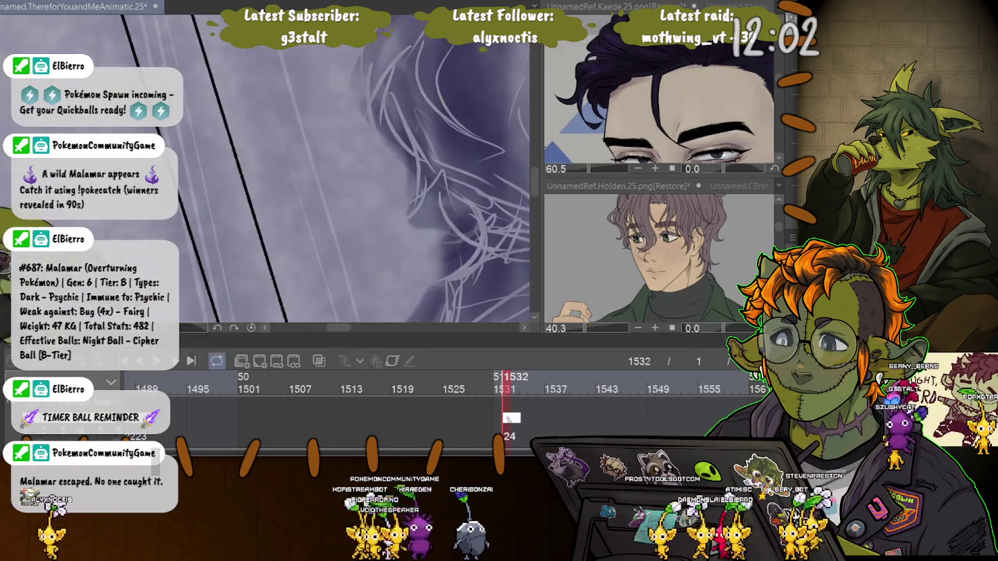
drag(312, 243, 346, 180)
drag(90, 229, 201, 227)
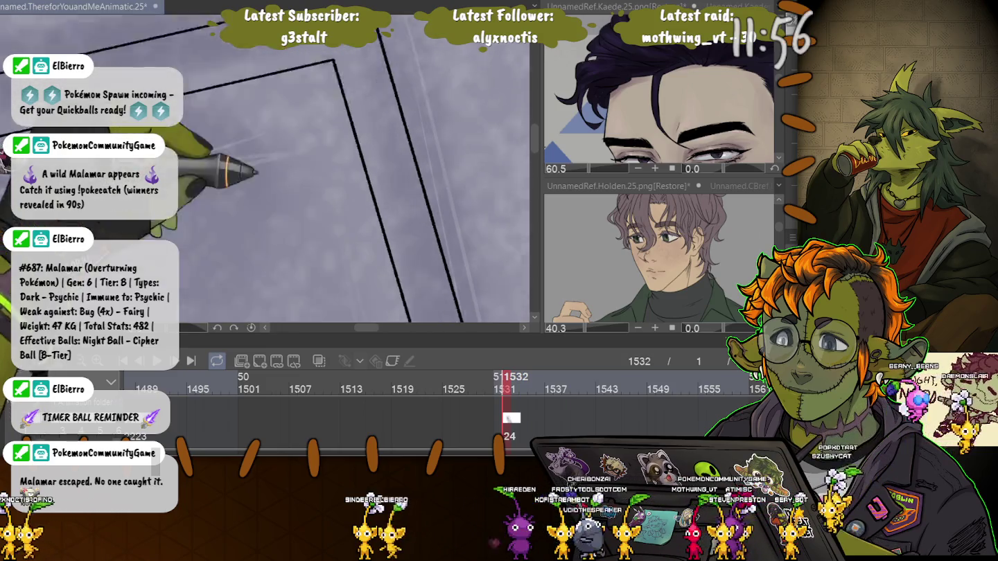
drag(362, 86, 444, 201)
scroll(239, 117, down, 5)
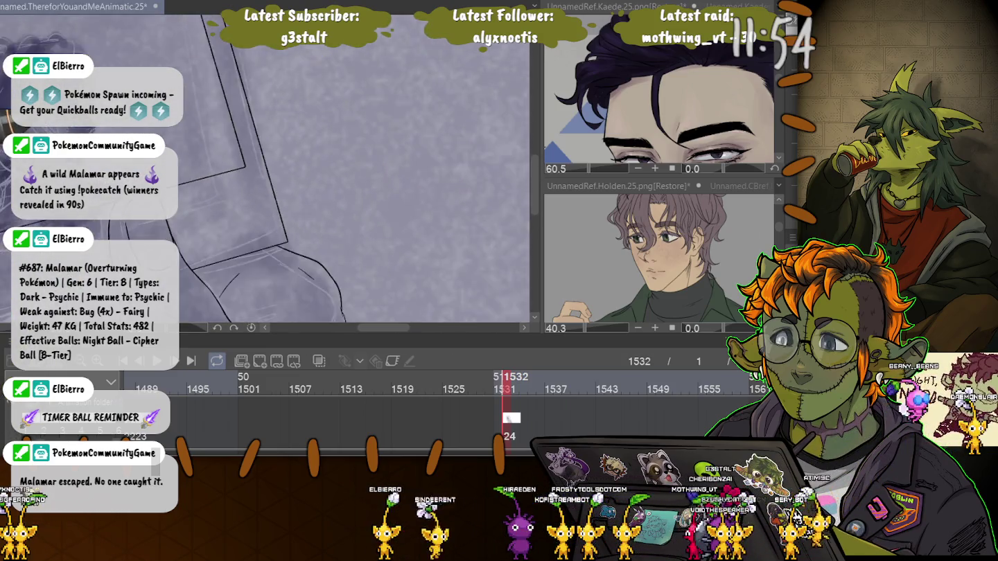
drag(104, 63, 95, 43)
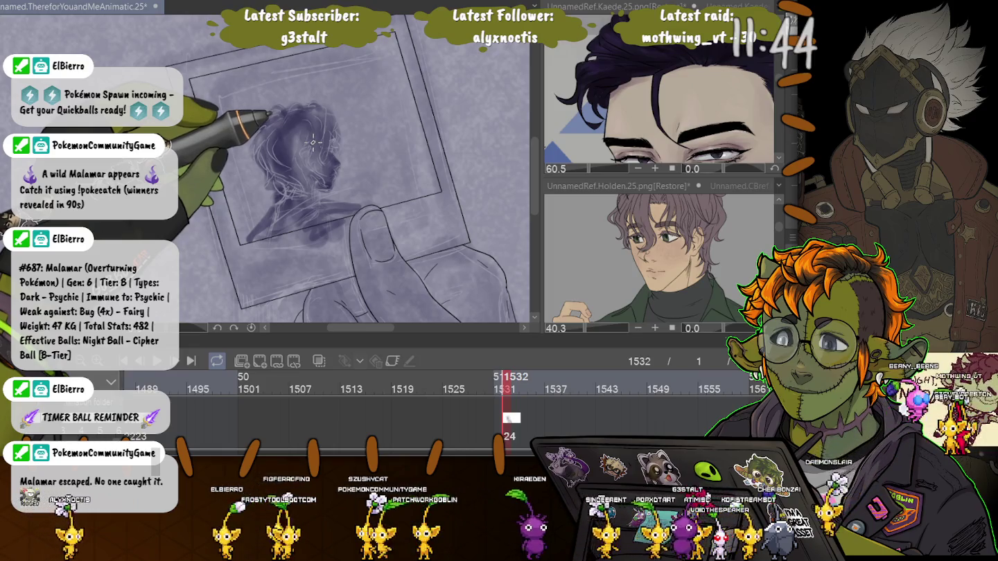
Zoom in on the head and sketch light pencil strokes around the lower face.
scroll(314, 142, up, 3)
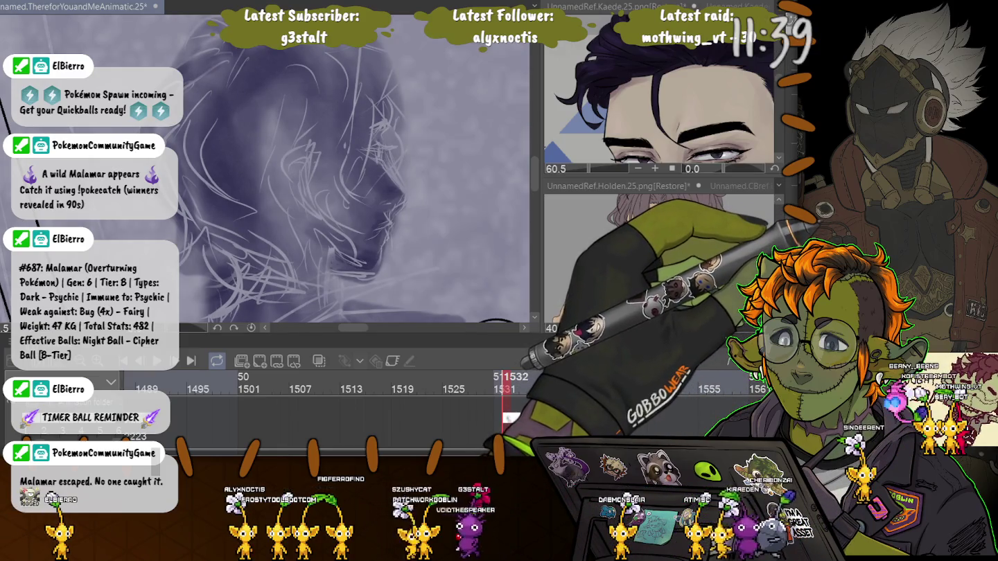
drag(298, 277, 437, 267)
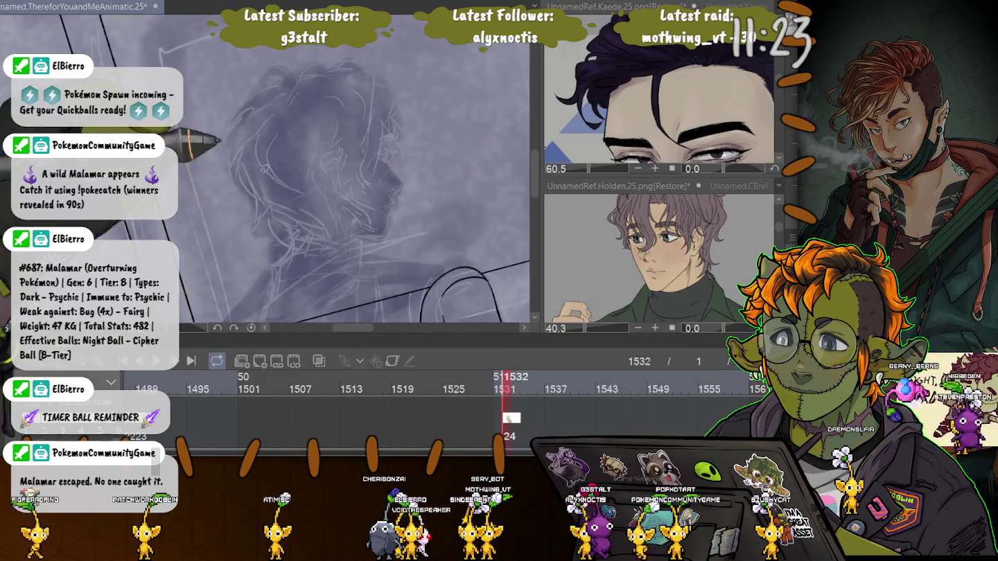
scroll(350, 187, up, 5)
scroll(350, 187, up, 5)
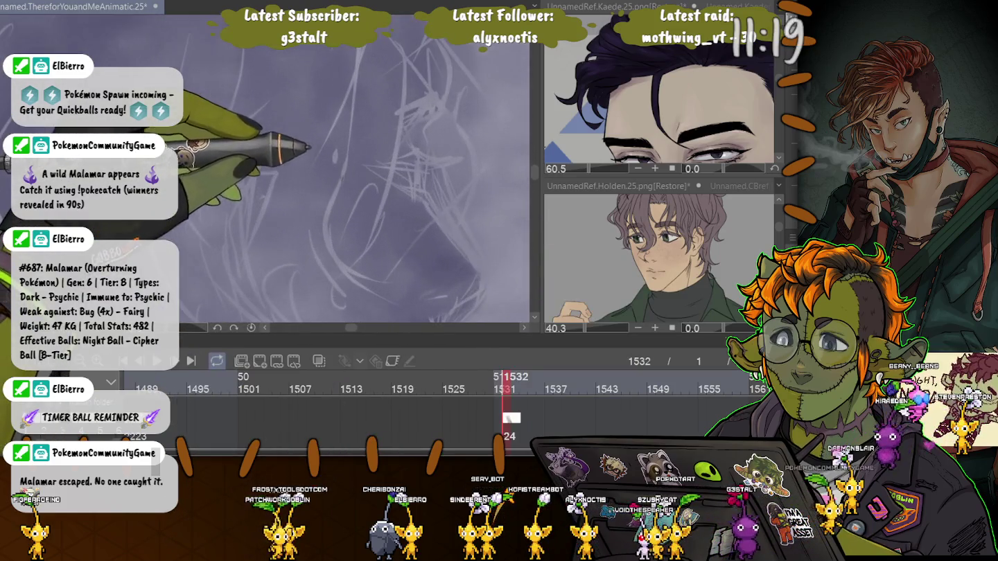
scroll(404, 153, down, 3)
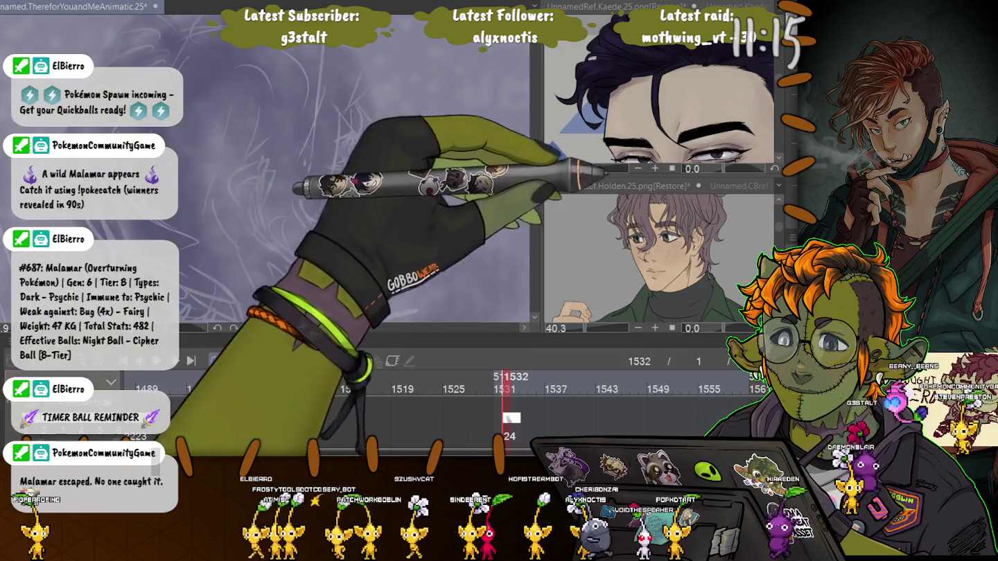
scroll(658, 263, down, 4)
drag(693, 263, 637, 264)
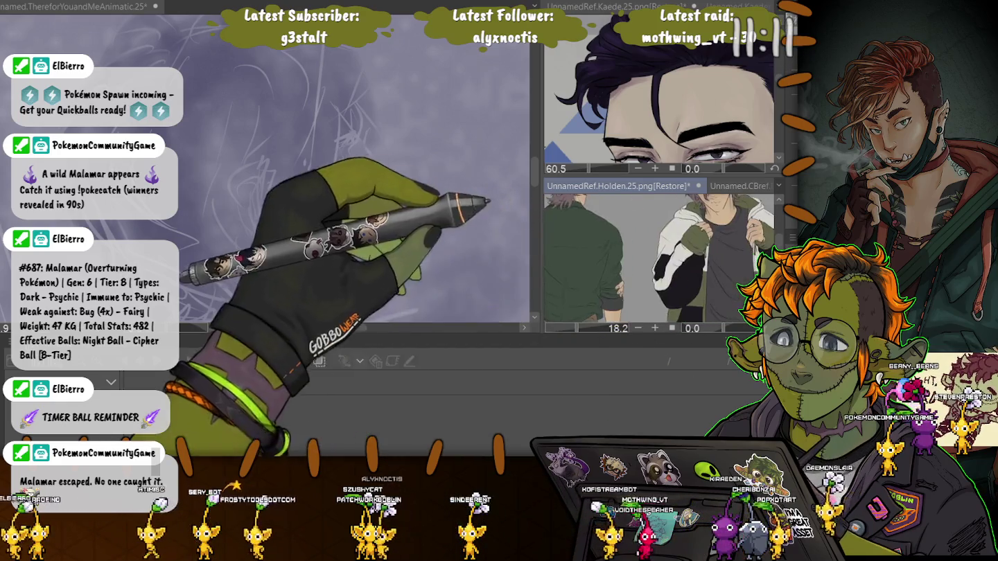
drag(658, 291, 658, 180)
mouse_move(575, 278)
mouse_down()
mouse_move(664, 263)
mouse_move(579, 278)
mouse_up()
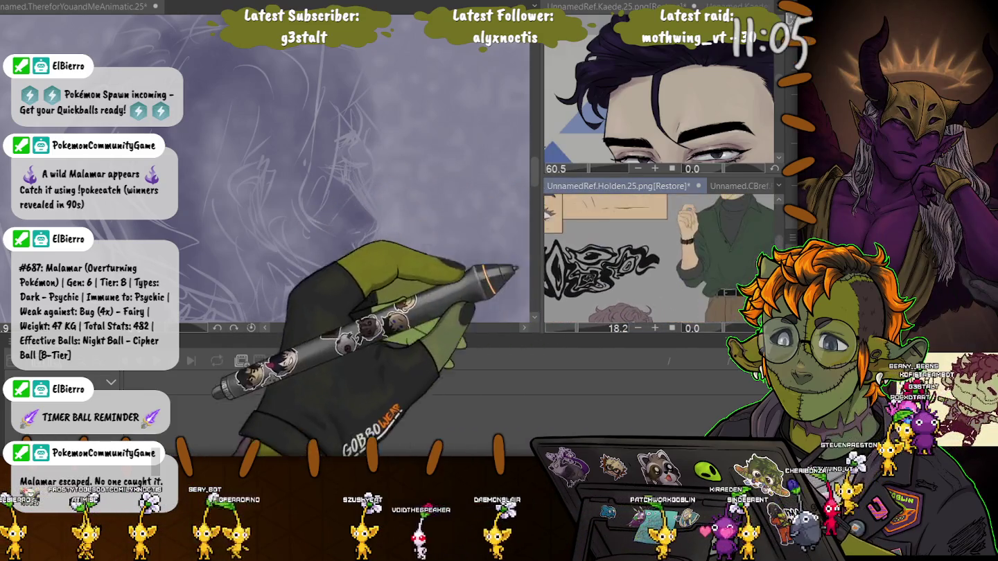
scroll(578, 271, up, 3)
mouse_move(578, 263)
mouse_down()
mouse_move(576, 219)
mouse_move(645, 219)
mouse_move(576, 228)
mouse_up()
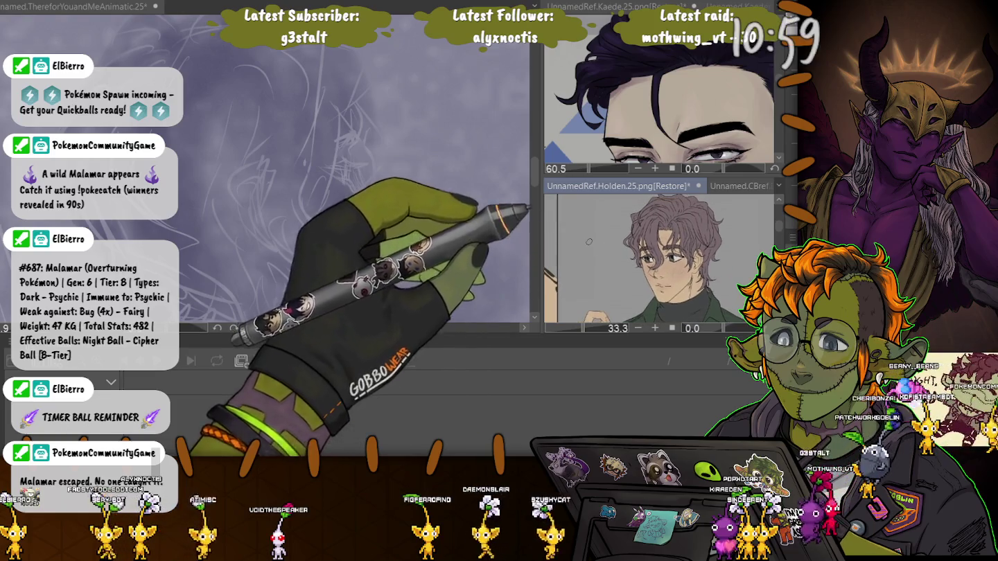
scroll(370, 166, up, 3)
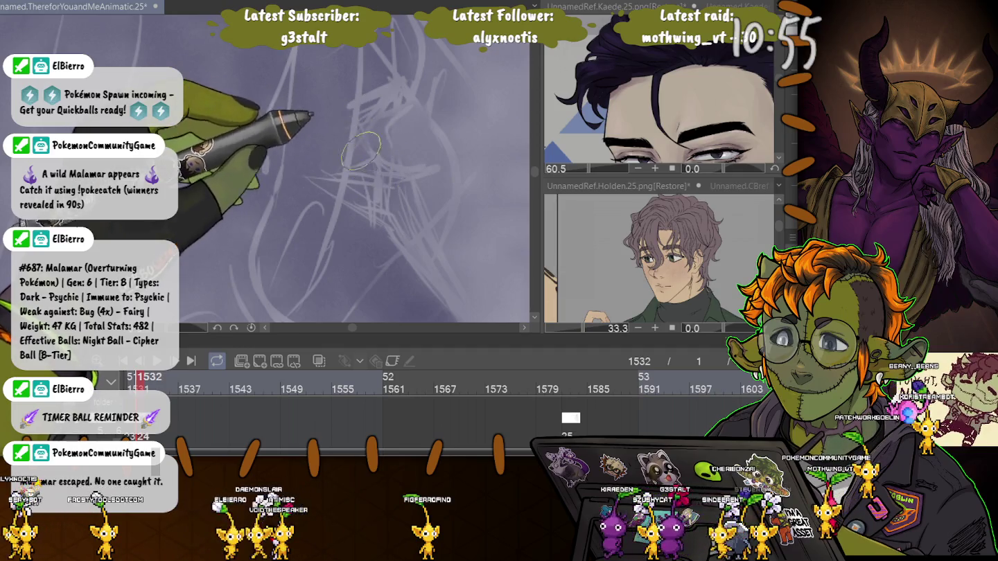
Draw a small dark jagged stroke over the face sketch.
mouse_move(377, 138)
mouse_down()
mouse_move(382, 161)
mouse_move(375, 134)
mouse_up()
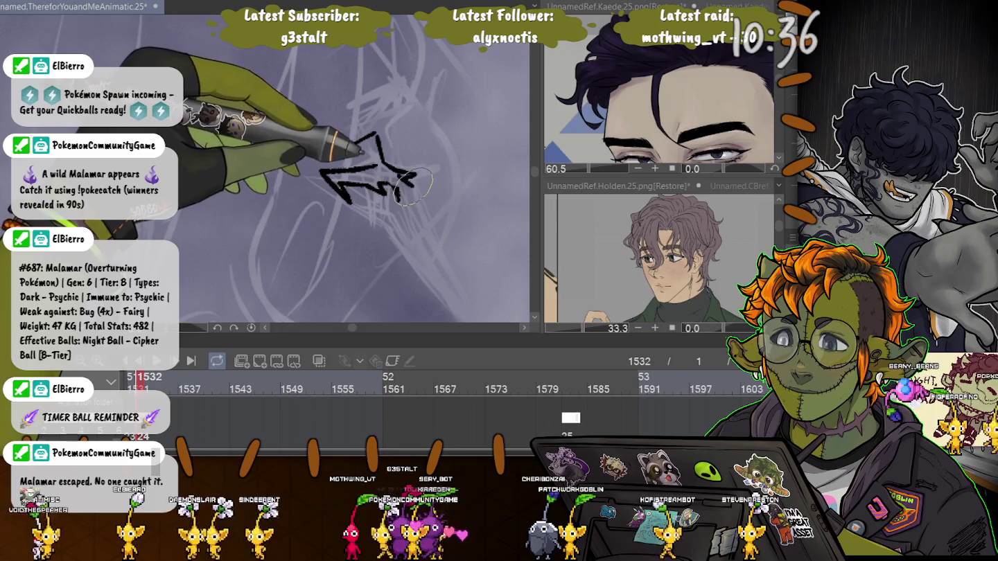
Save the animatic and add a few more strokes to the black doodle.
key(ctrl+s)
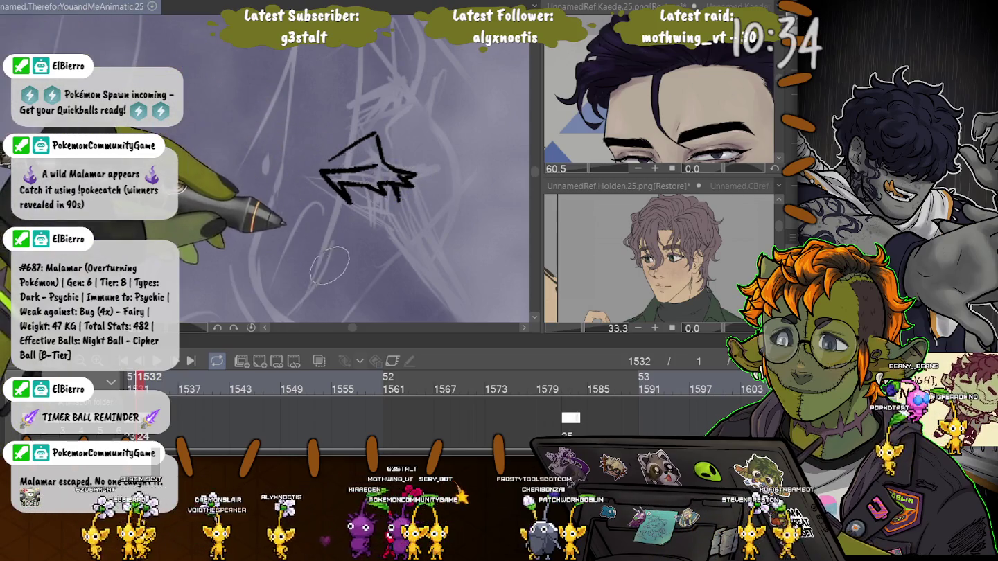
mouse_move(389, 156)
mouse_down()
mouse_move(390, 216)
mouse_move(371, 208)
mouse_up()
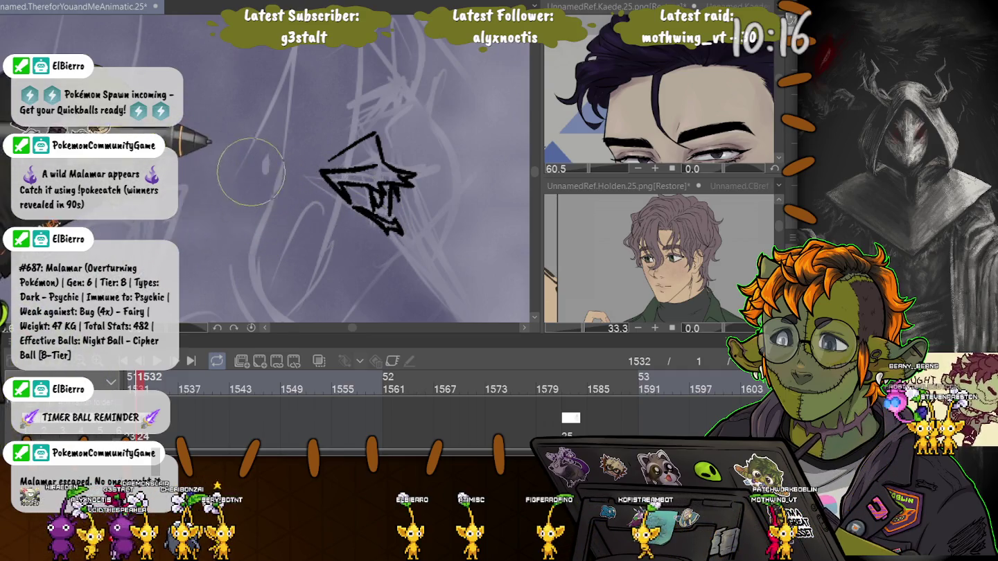
scroll(284, 266, down, 5)
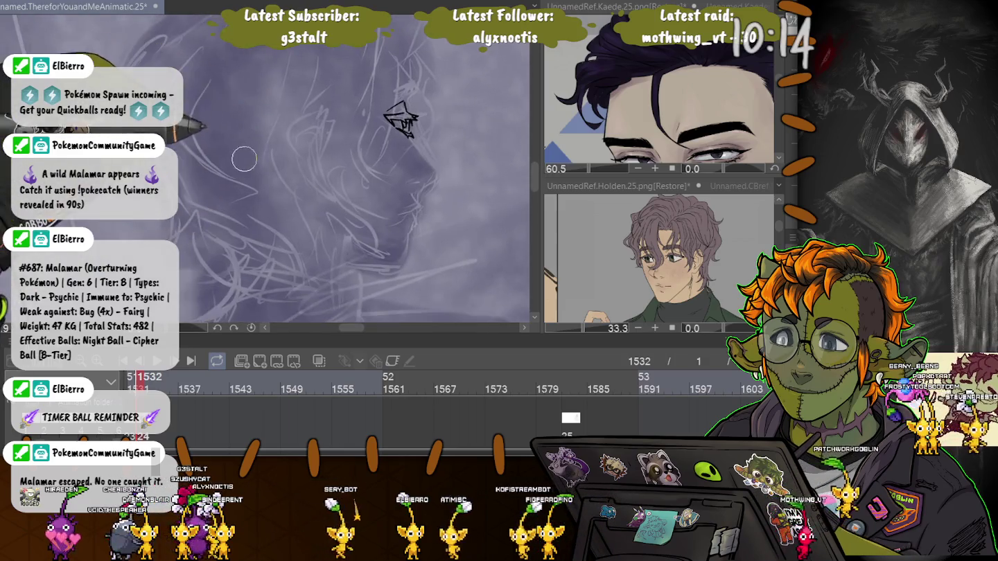
scroll(444, 160, up, 4)
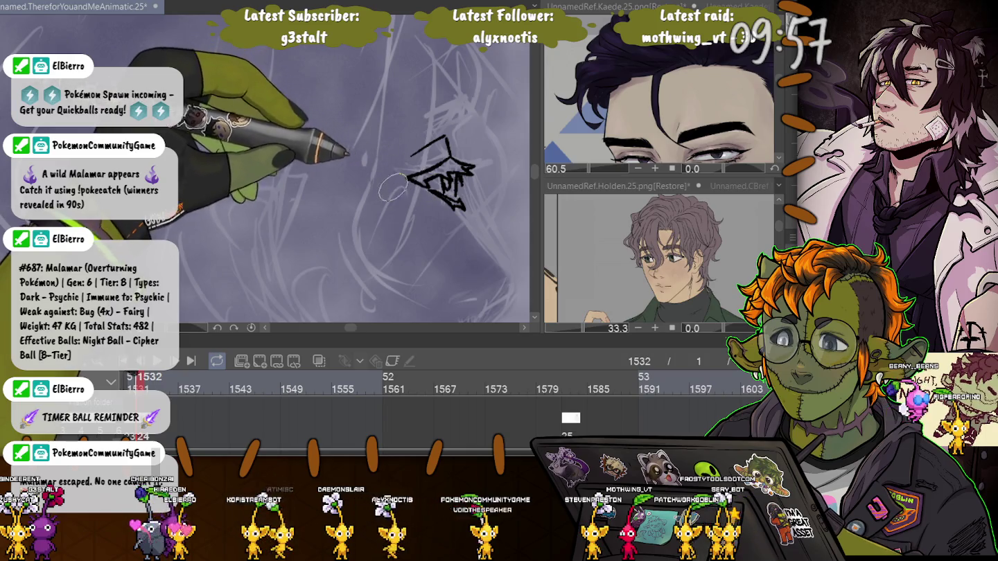
Erase the black doodle from the face with the Eraser, leaving a tiny mark.
drag(370, 203, 321, 116)
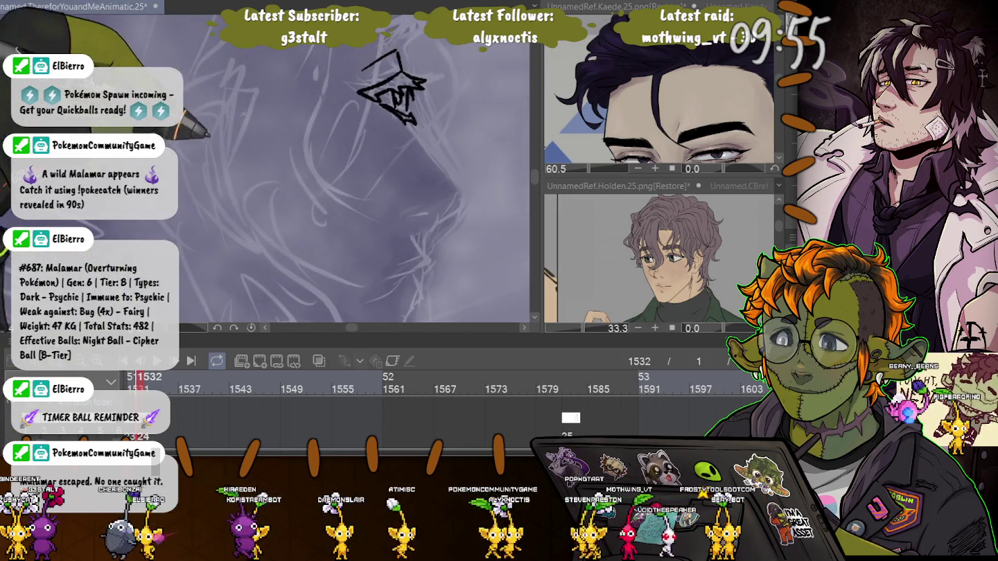
scroll(246, 190, down, 3)
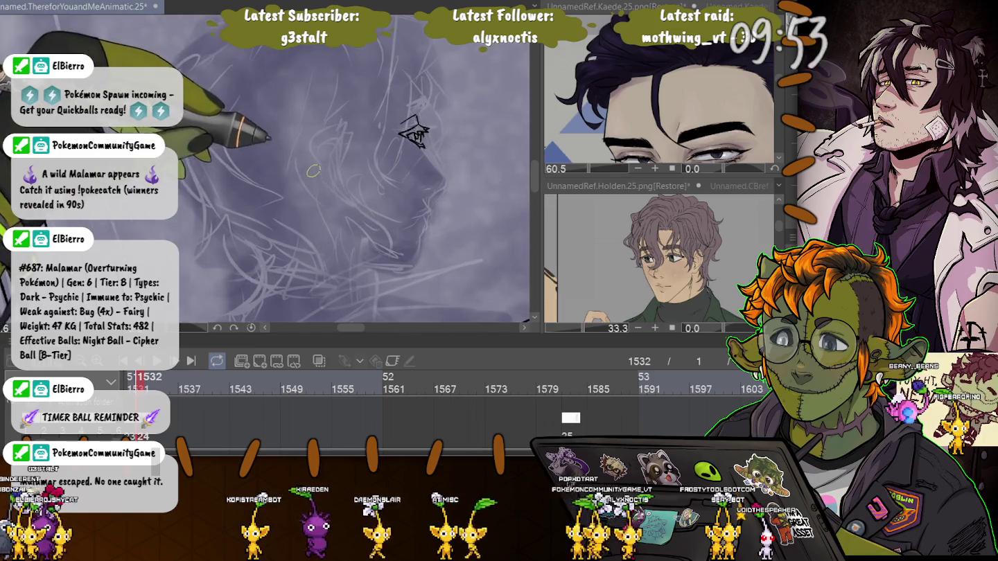
mouse_move(347, 173)
mouse_down()
mouse_move(356, 211)
mouse_move(333, 214)
mouse_up()
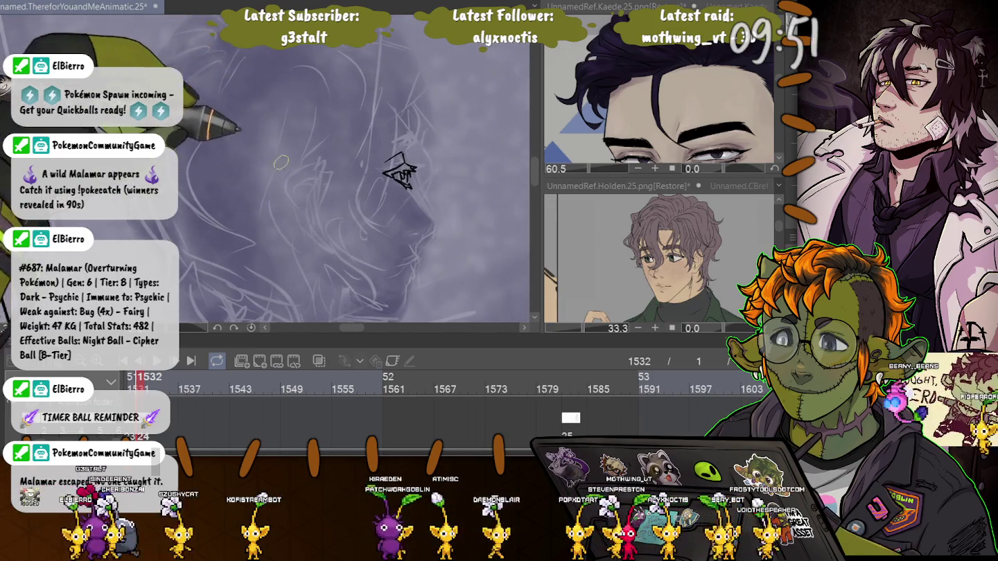
mouse_move(397, 170)
mouse_down()
mouse_move(414, 166)
mouse_move(407, 162)
mouse_up()
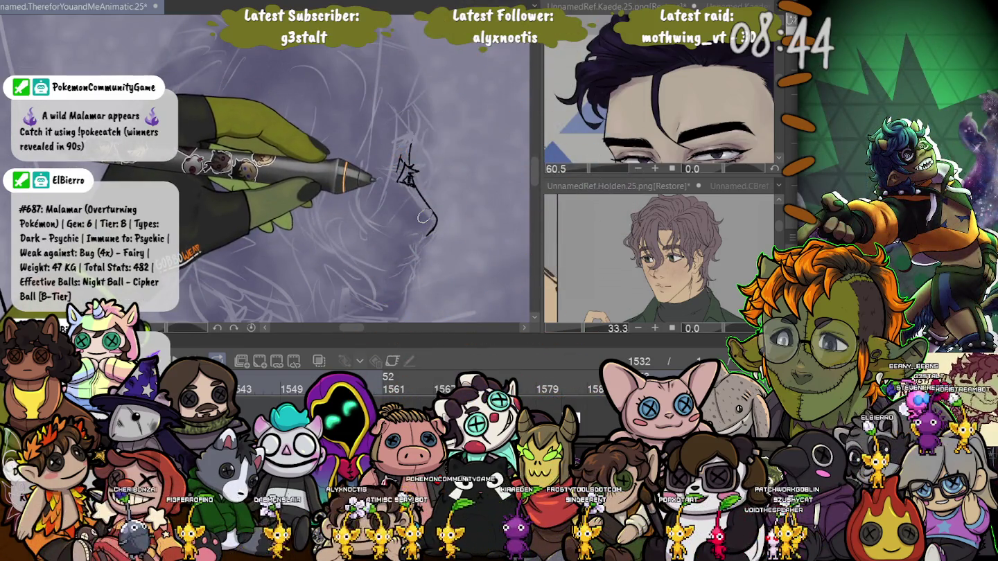
Redraw the nose tip and lip lines, erase stray strokes, and draw a new mouth-to-chin line.
drag(431, 216, 427, 234)
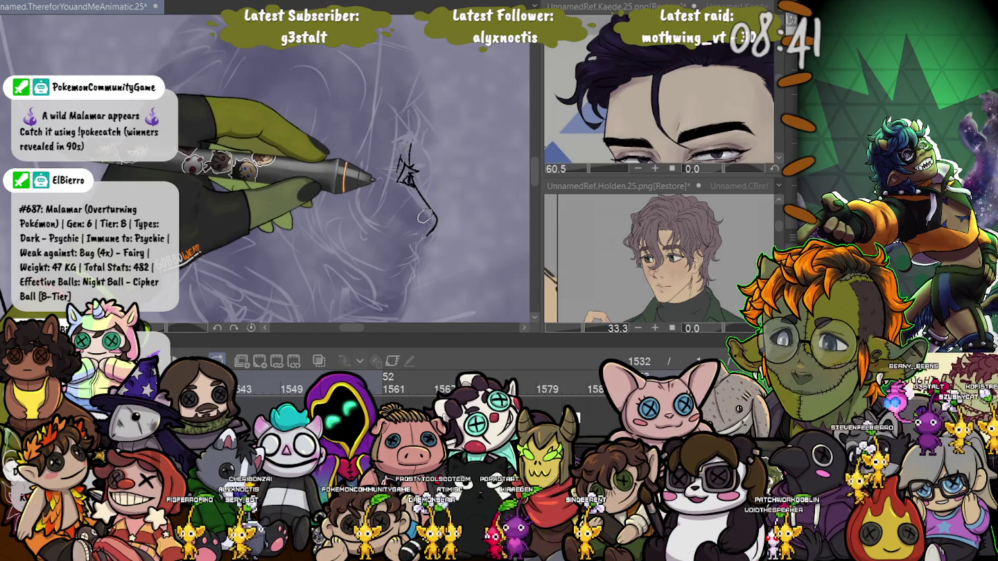
drag(424, 217, 428, 235)
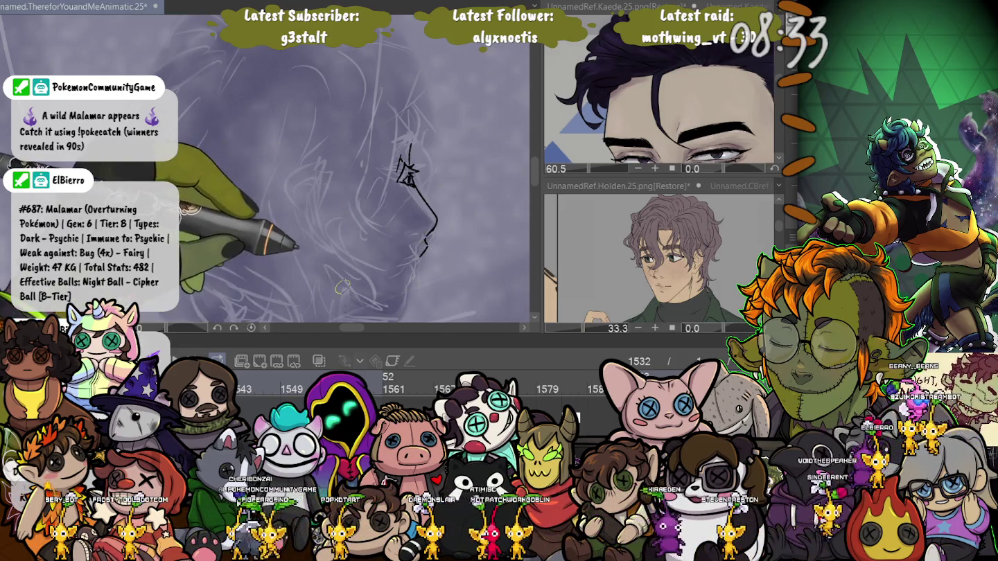
drag(435, 220, 437, 213)
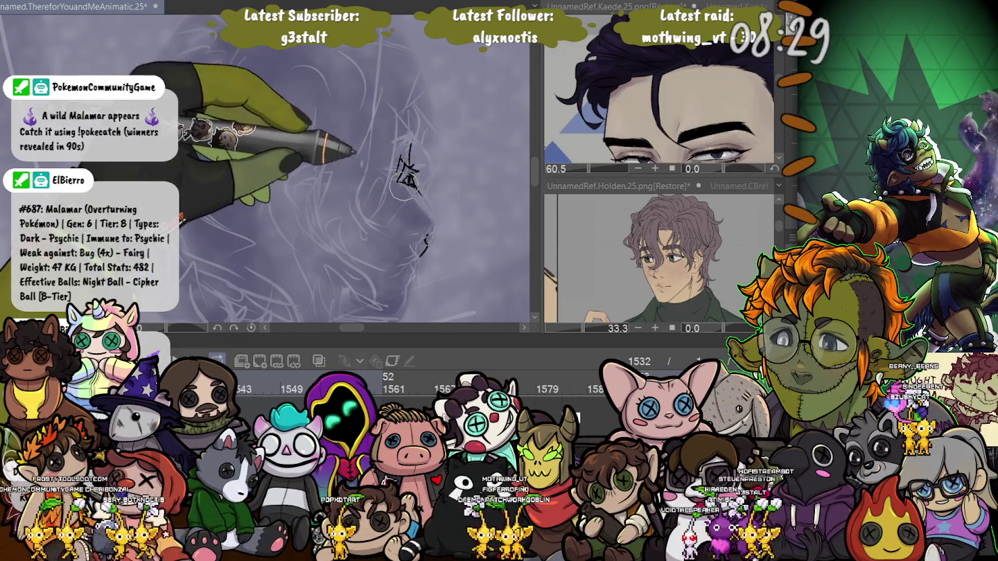
drag(428, 236, 421, 255)
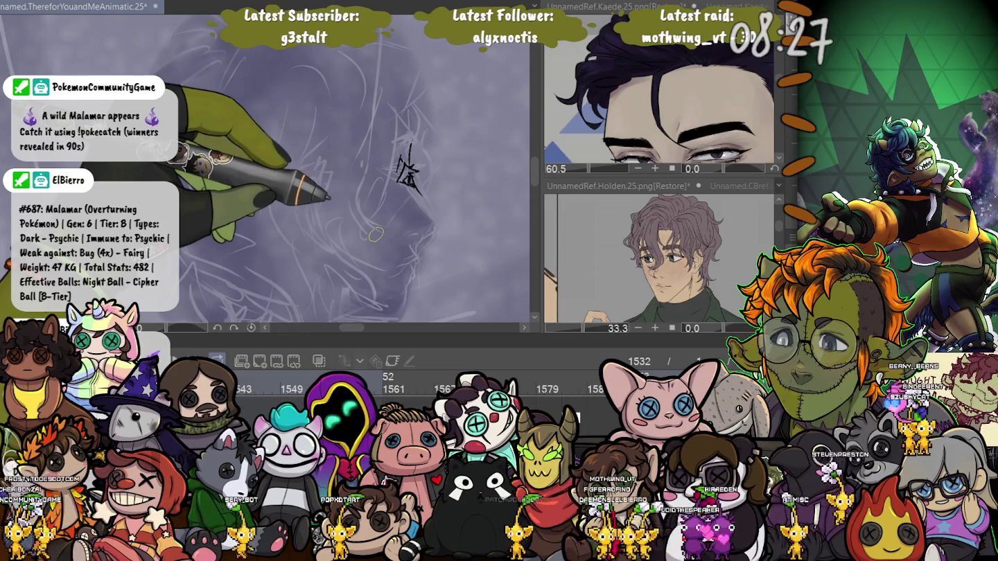
mouse_move(412, 184)
mouse_down()
mouse_move(441, 212)
mouse_move(433, 235)
mouse_up()
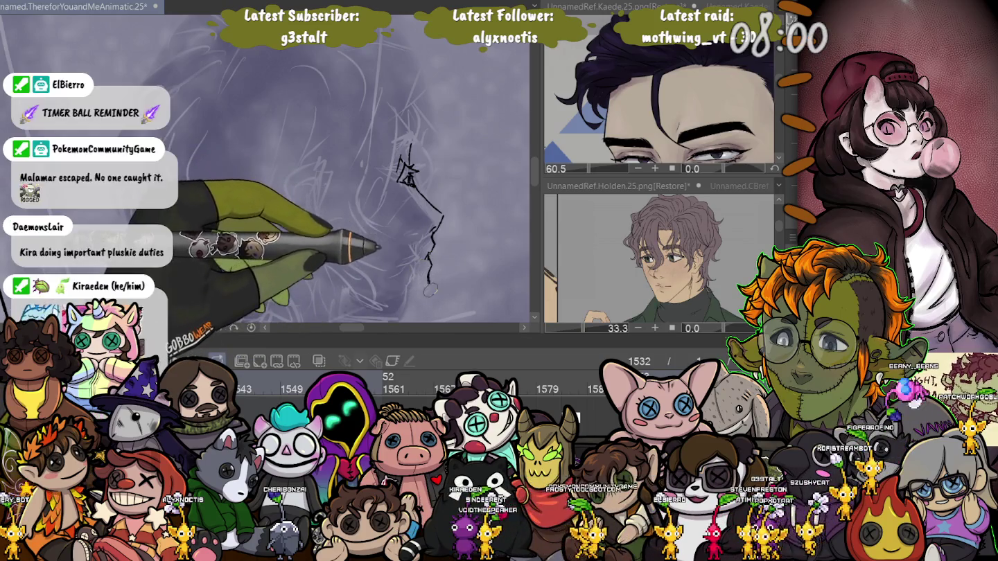
Draw a straight jaw line, undo it, and redraw a shorter straight jaw.
drag(408, 313, 317, 263)
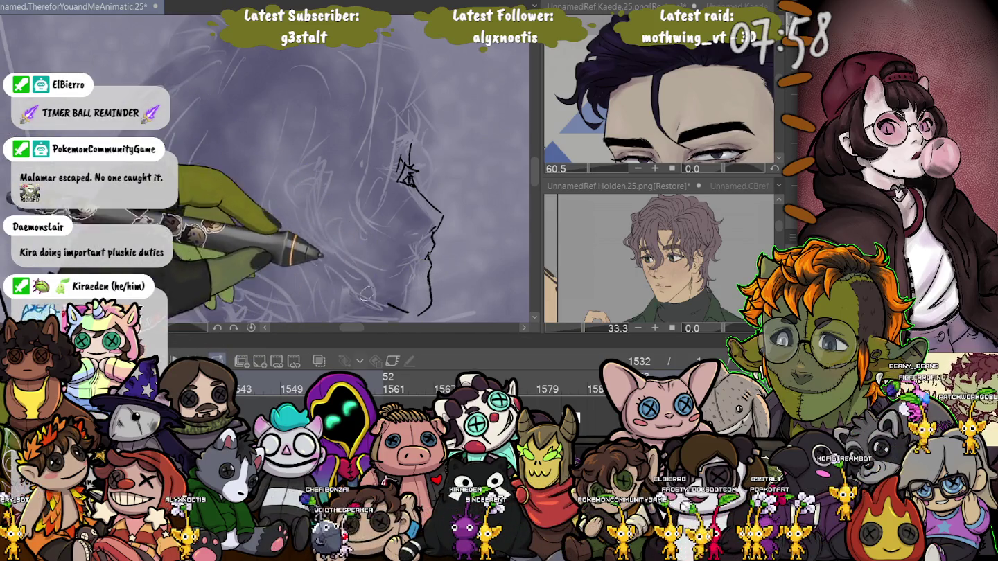
key(ctrl+z)
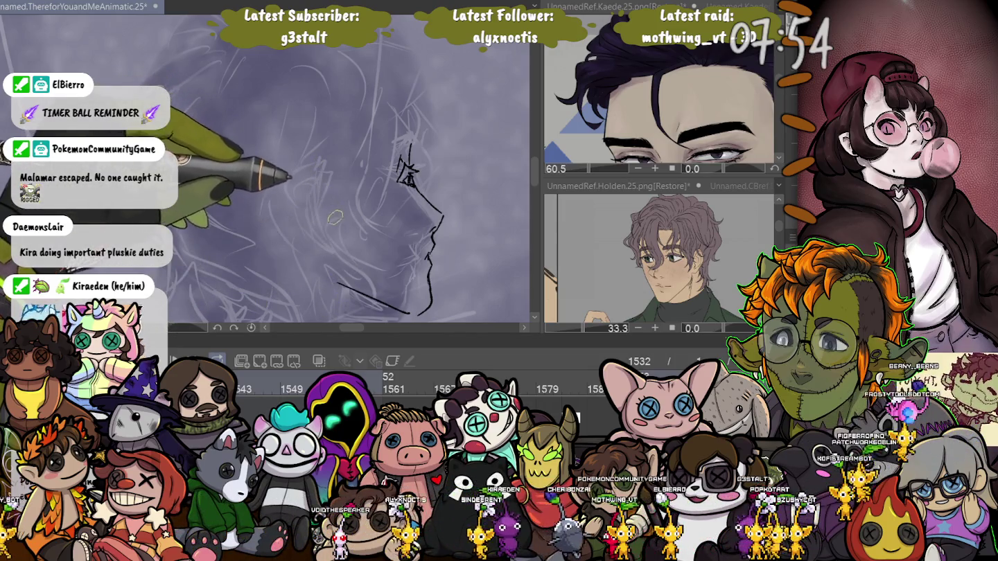
key(ctrl+z)
mouse_move(409, 313)
mouse_down()
mouse_move(356, 295)
mouse_move(340, 269)
mouse_up()
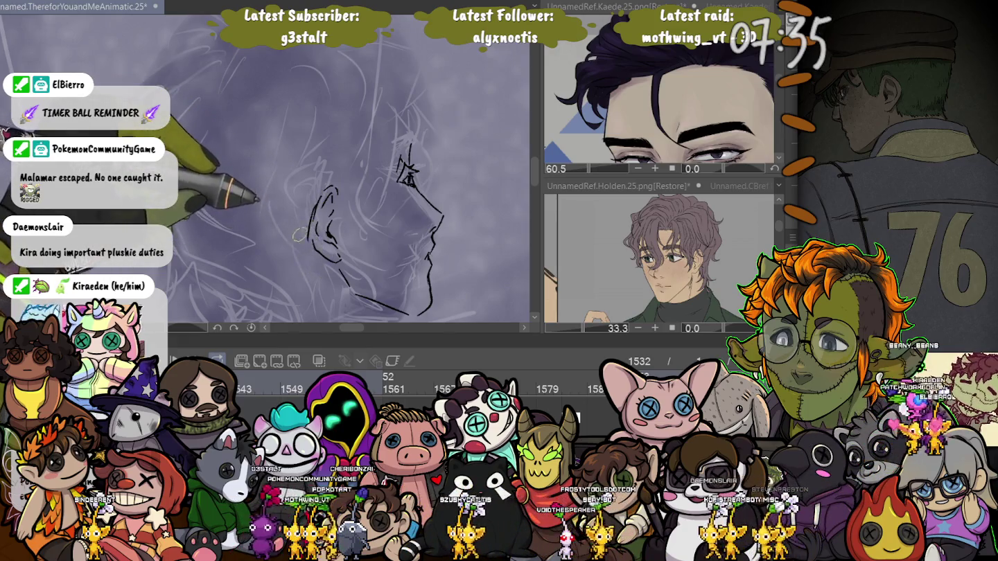
Adjust the brush size with the bracket keys and draw the ear with inner-ear lines.
key([)
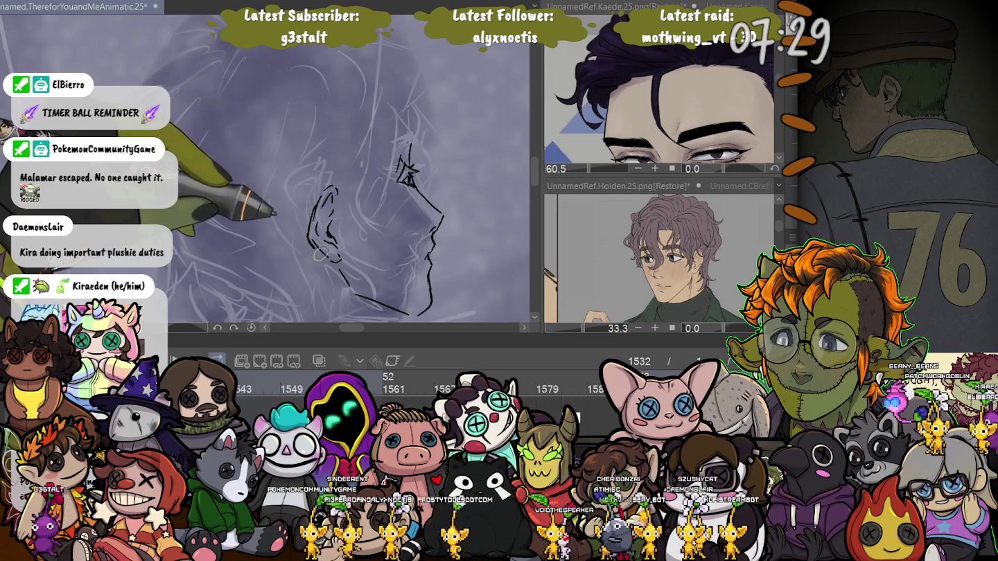
key(bracketright)
key(bracketleft)
drag(324, 255, 305, 209)
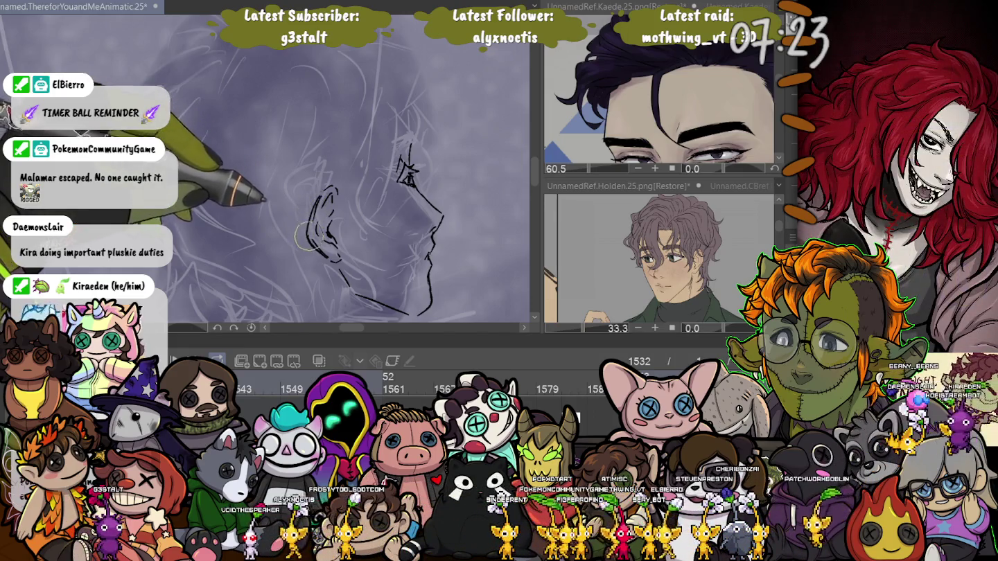
key(bracketleft)
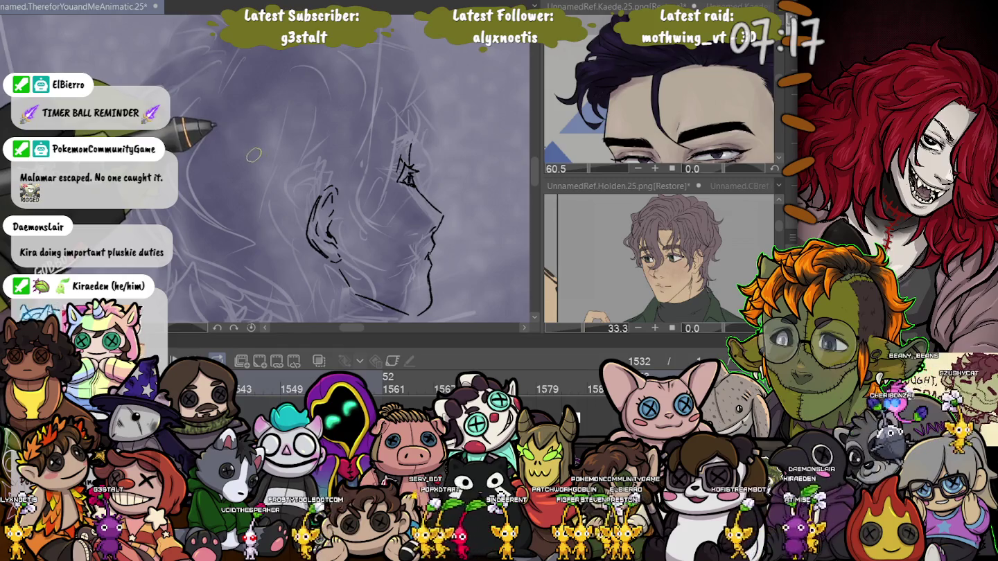
Pan below the neck and draw ribbed collar hatching and shoulder curves.
drag(225, 132, 211, 72)
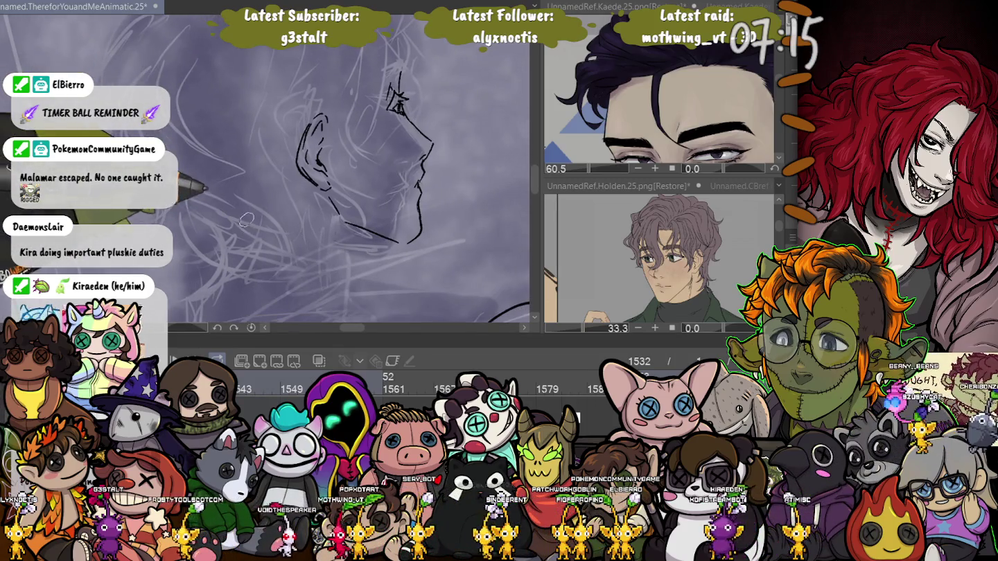
drag(323, 278, 319, 271)
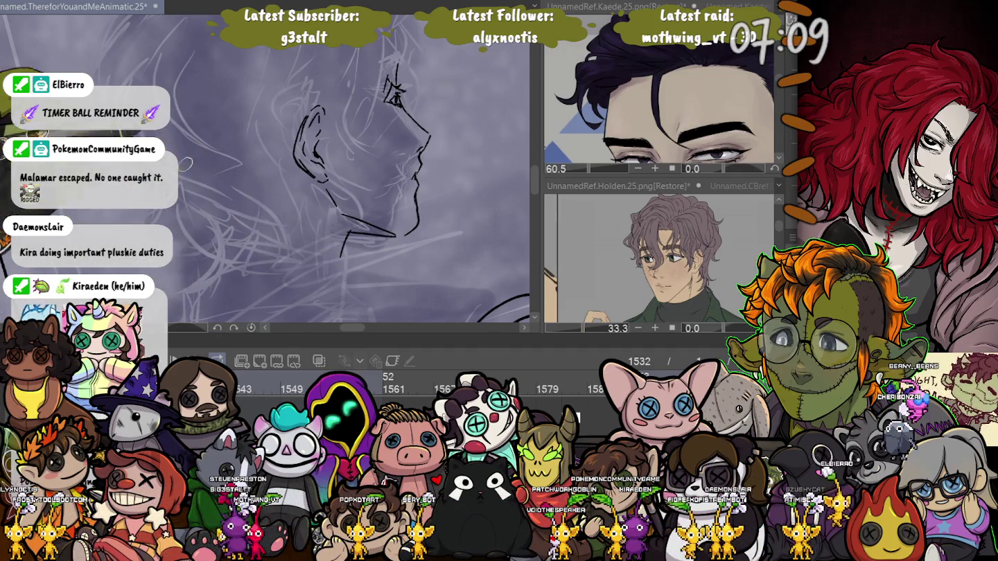
drag(347, 208, 315, 142)
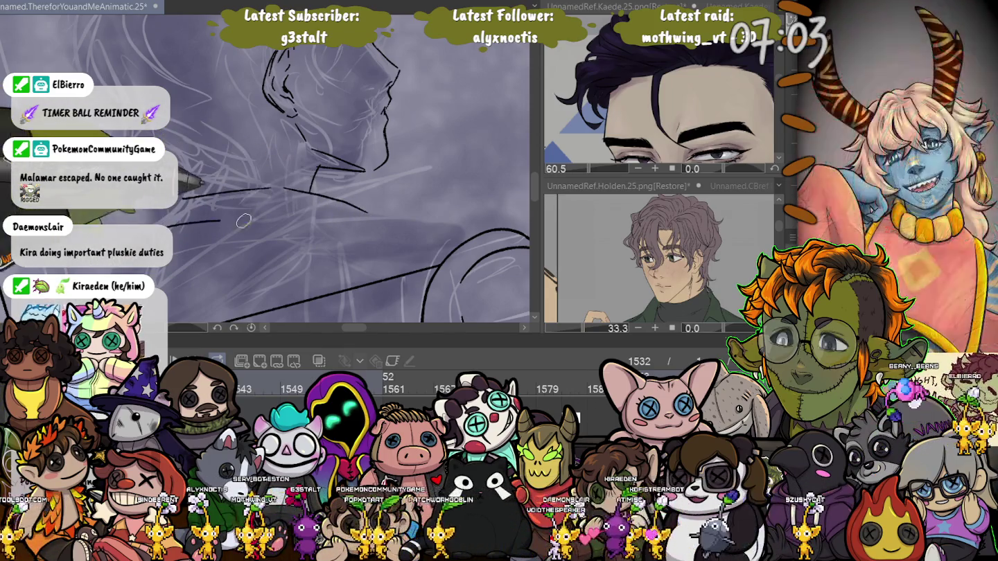
drag(331, 209, 178, 202)
mouse_move(366, 217)
mouse_down()
mouse_move(172, 227)
mouse_move(241, 245)
mouse_up()
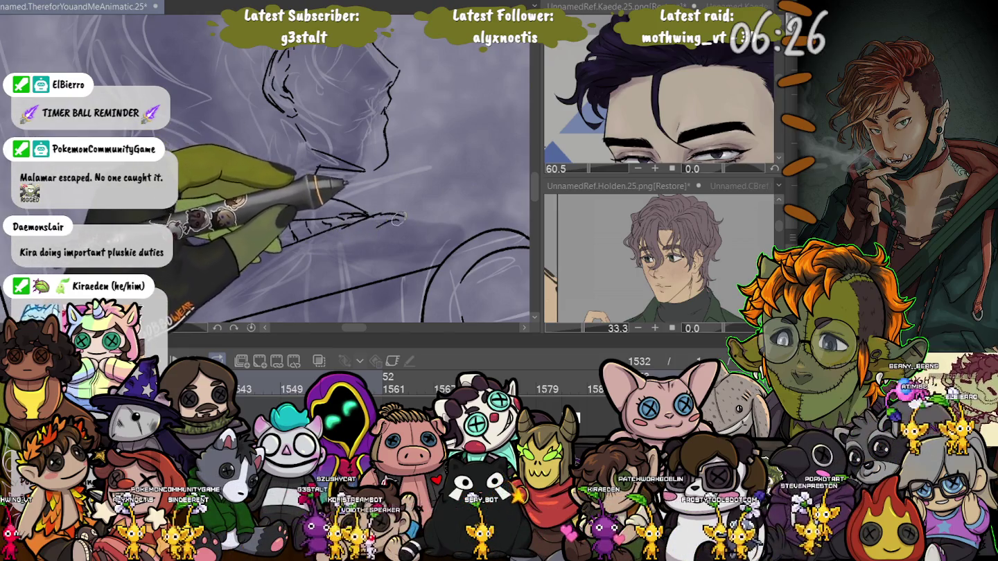
drag(396, 220, 320, 261)
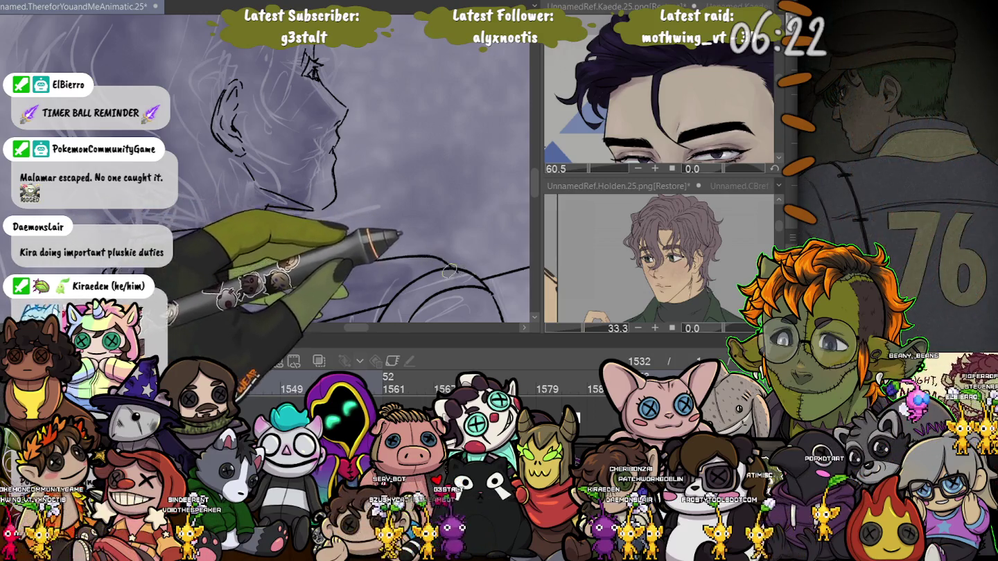
drag(450, 271, 489, 226)
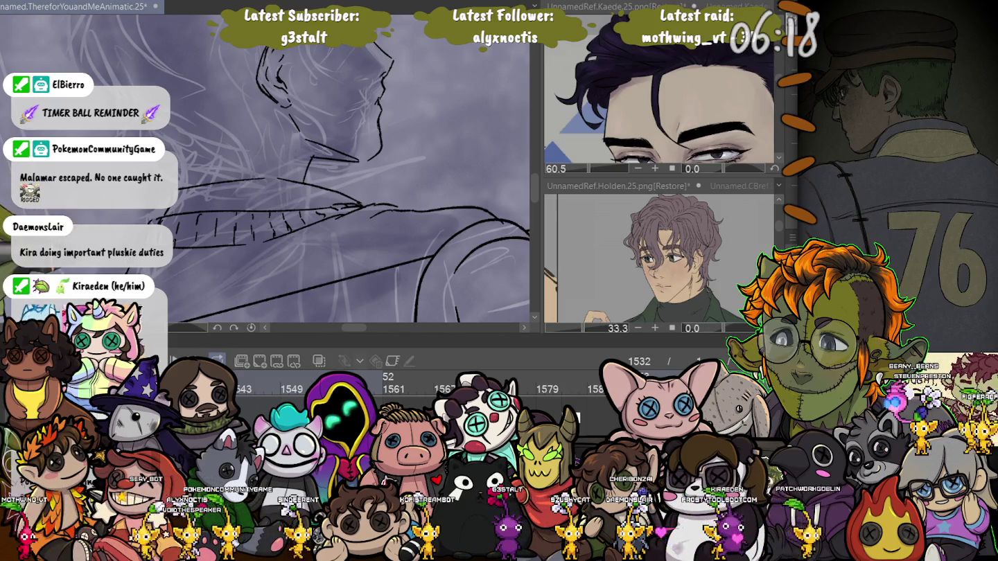
scroll(312, 173, down, 2)
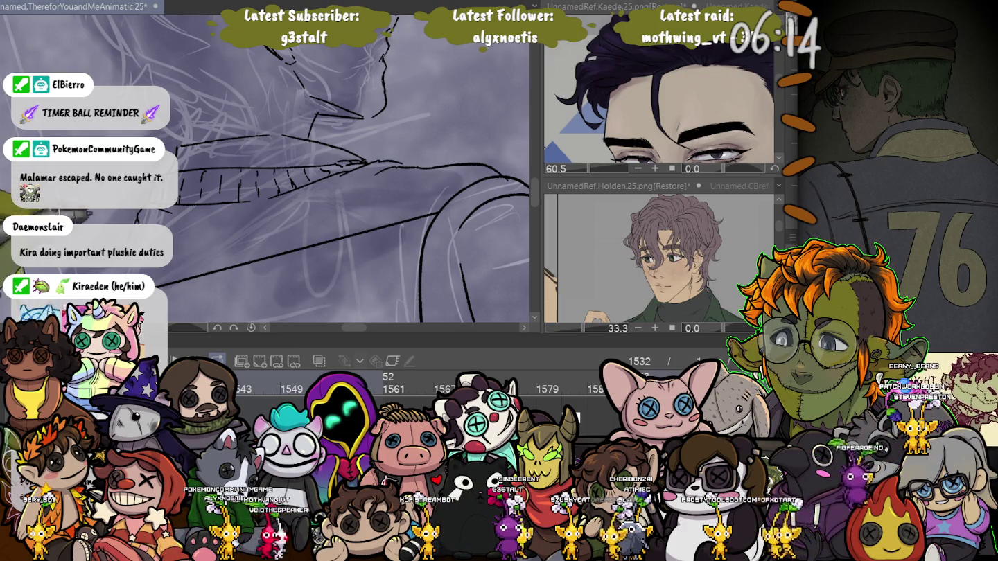
scroll(311, 172, up, 3)
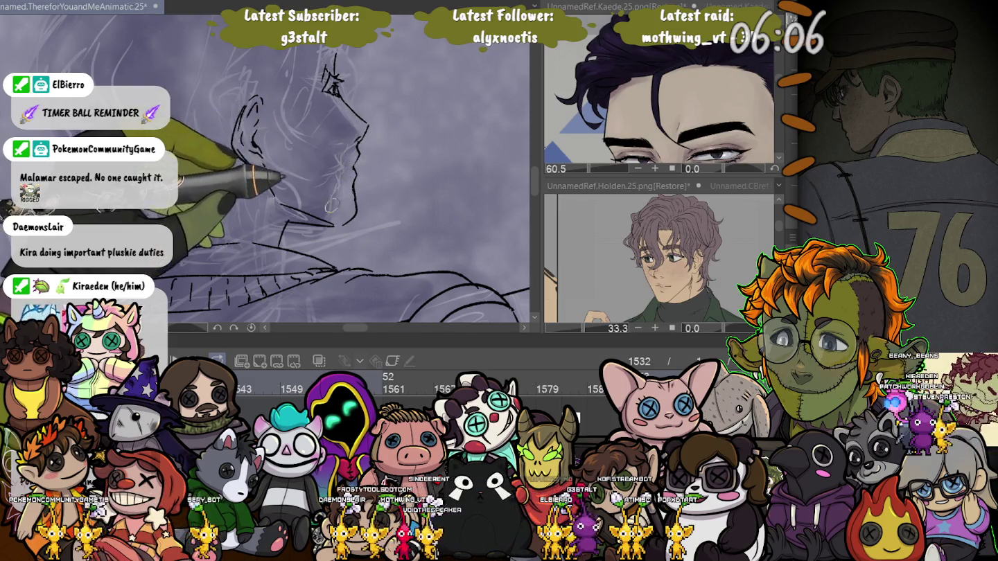
drag(356, 158, 356, 204)
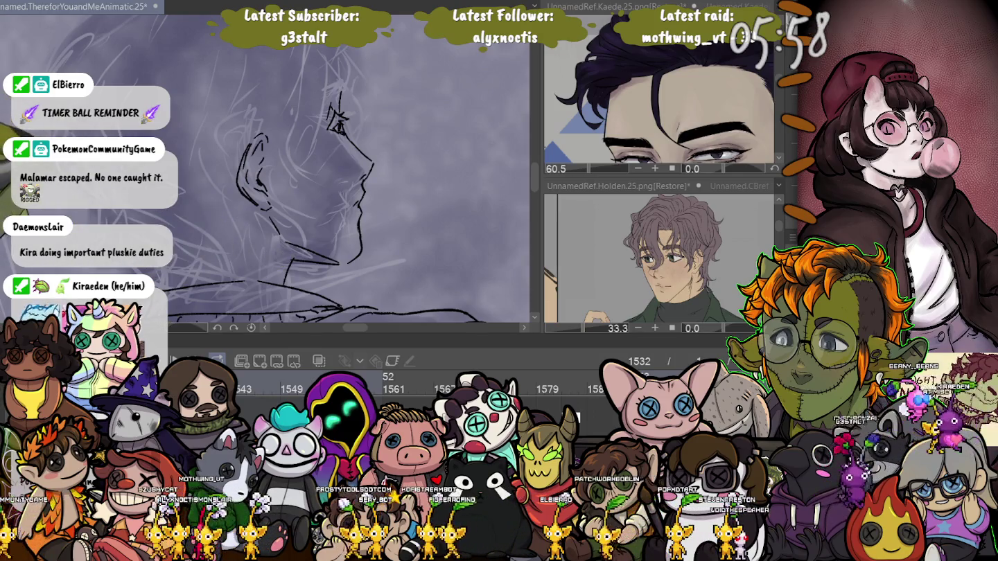
Redraw the nose contour, trying and undoing a small curve near the eye.
drag(234, 197, 241, 239)
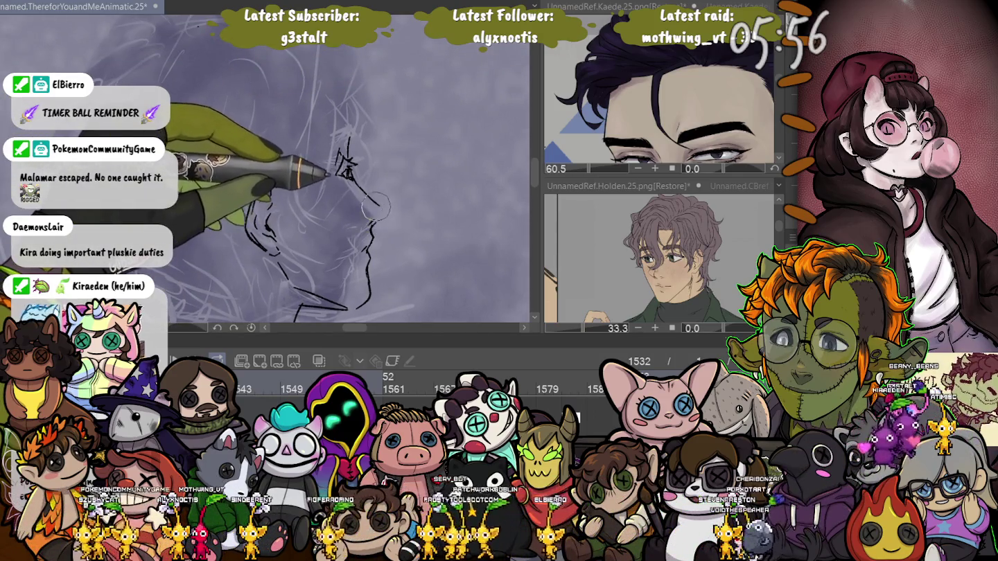
drag(372, 203, 380, 223)
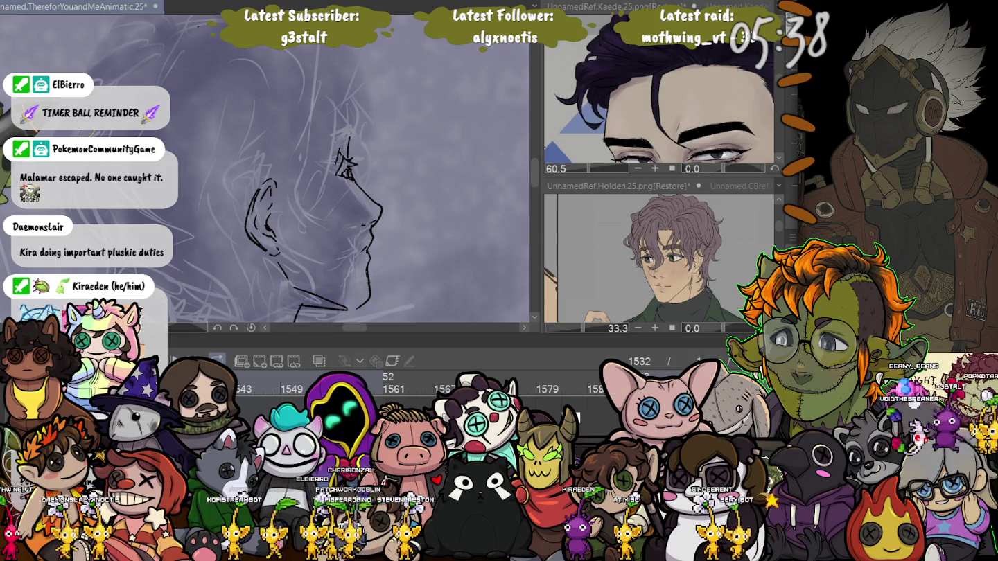
drag(346, 138, 356, 126)
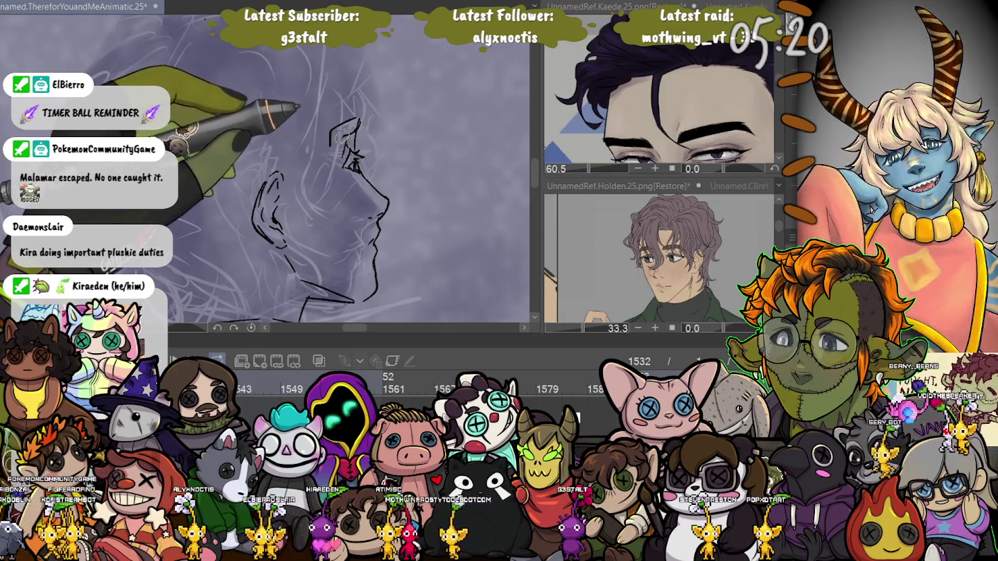
drag(331, 144, 326, 155)
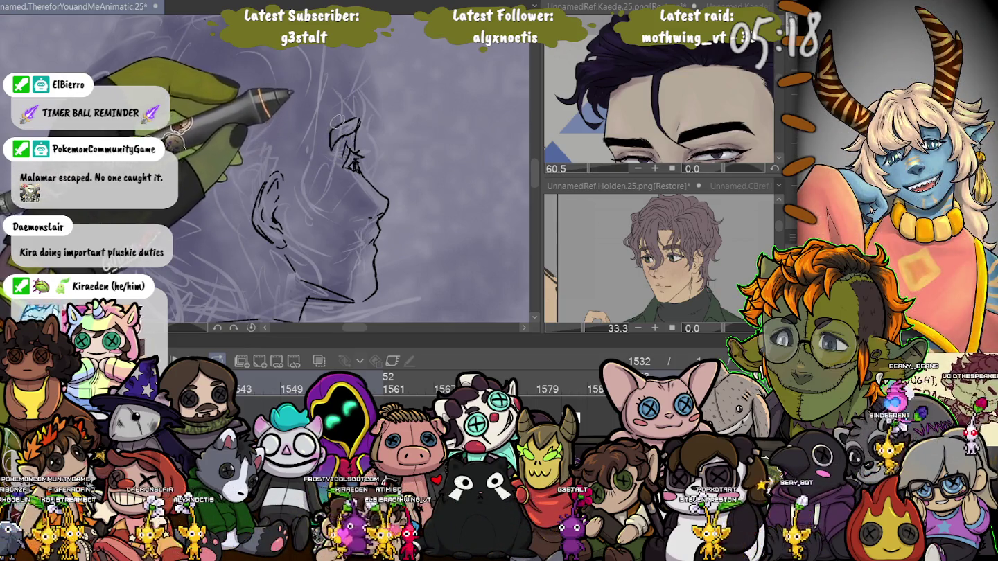
key(ctrl+z)
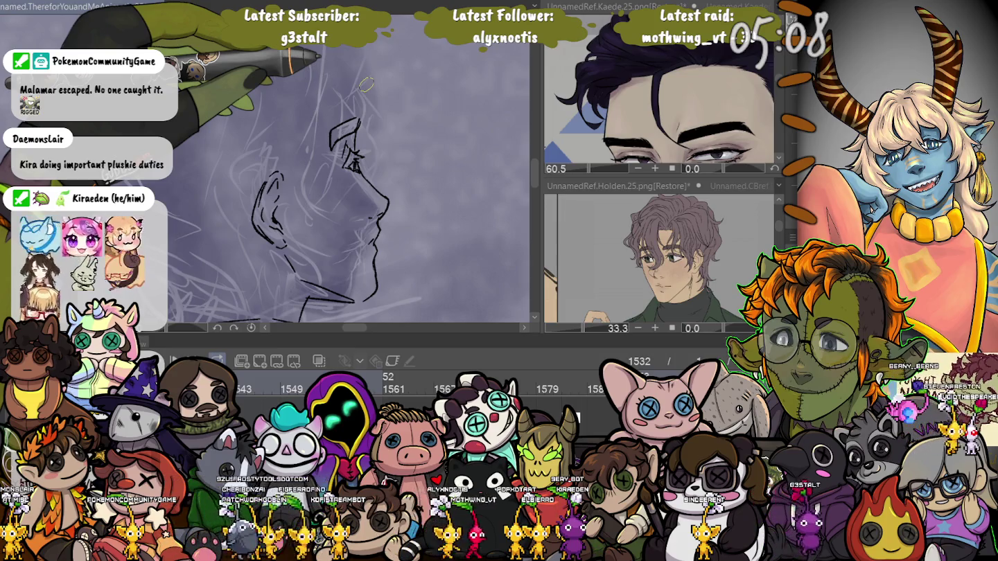
Enlarge the brush with ] and advance to the next animation drawing.
scroll(346, 172, down, 4)
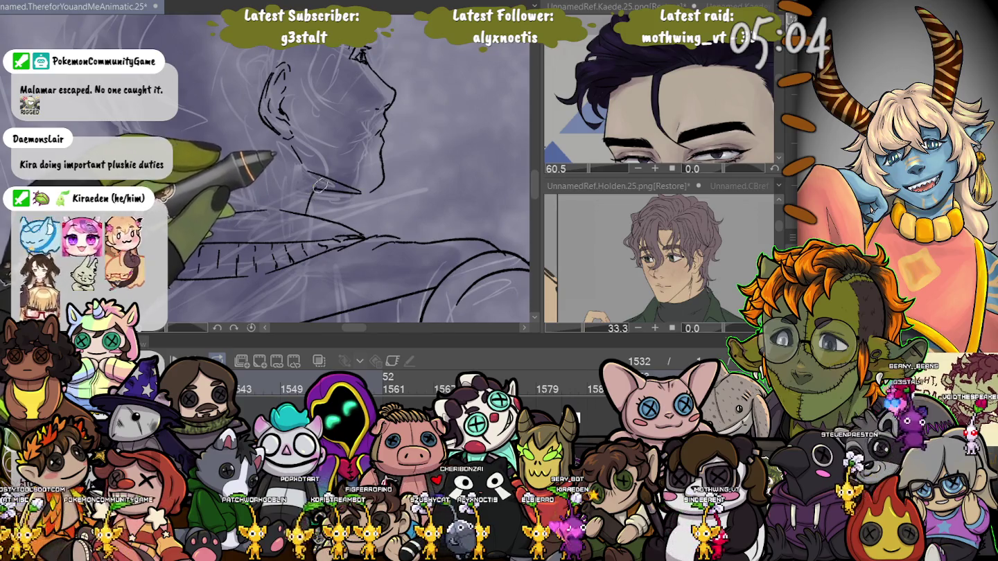
key(bracketright)
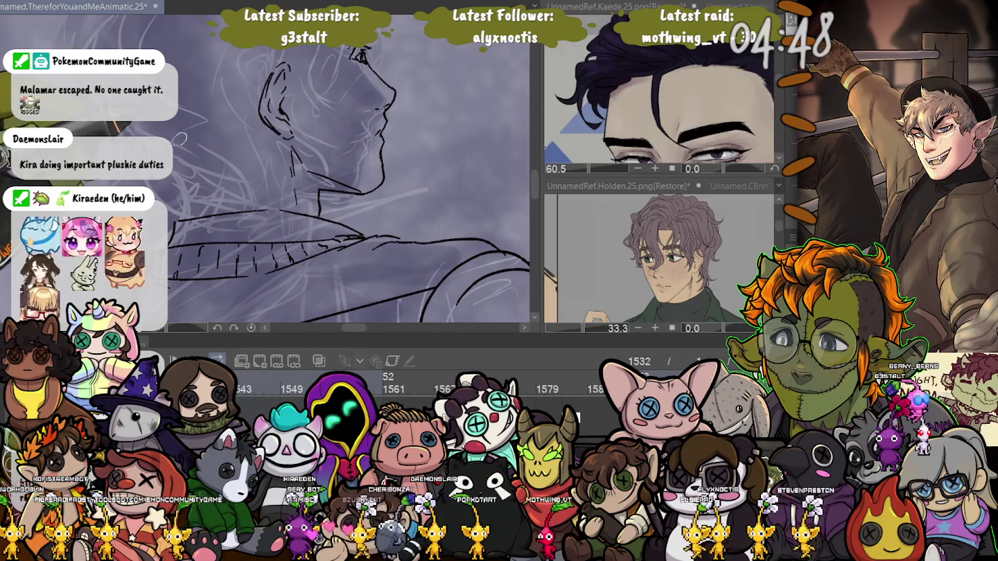
key(Right)
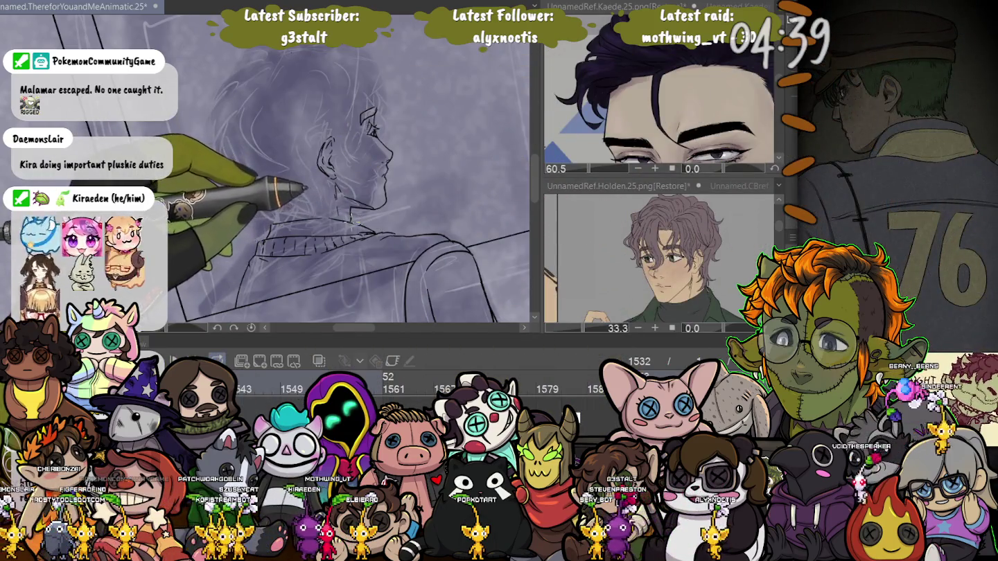
Ellipse-select the head, rotate it about 4° counterclockwise, nudge it into place, then apply and deselect.
drag(281, 60, 428, 223)
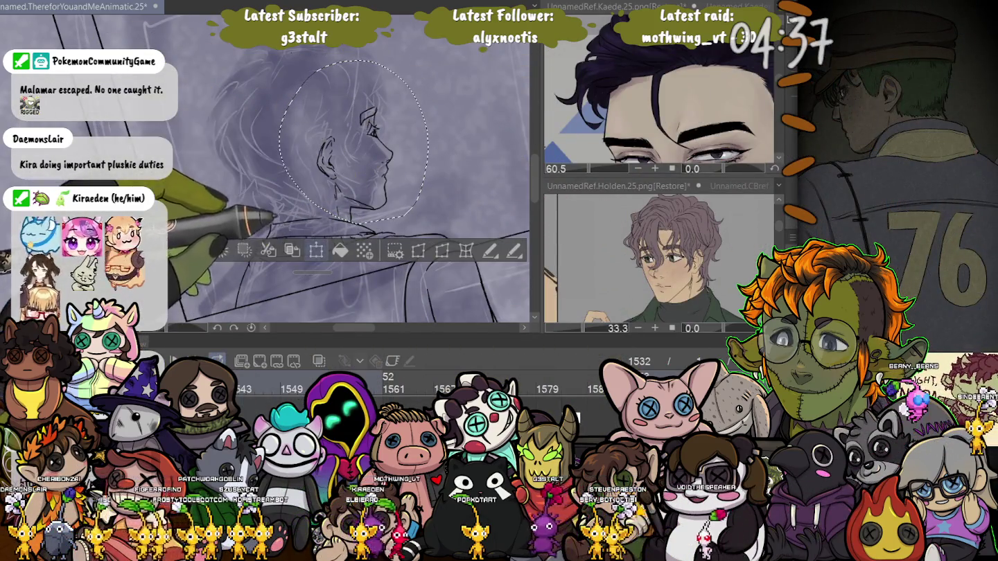
key(ctrl+t)
drag(361, 133, 361, 134)
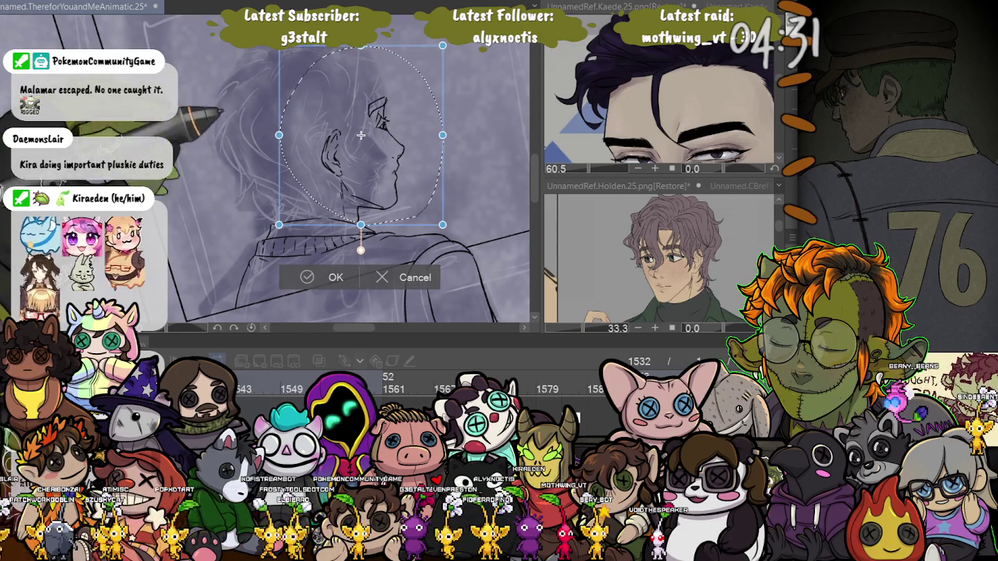
drag(484, 139, 484, 129)
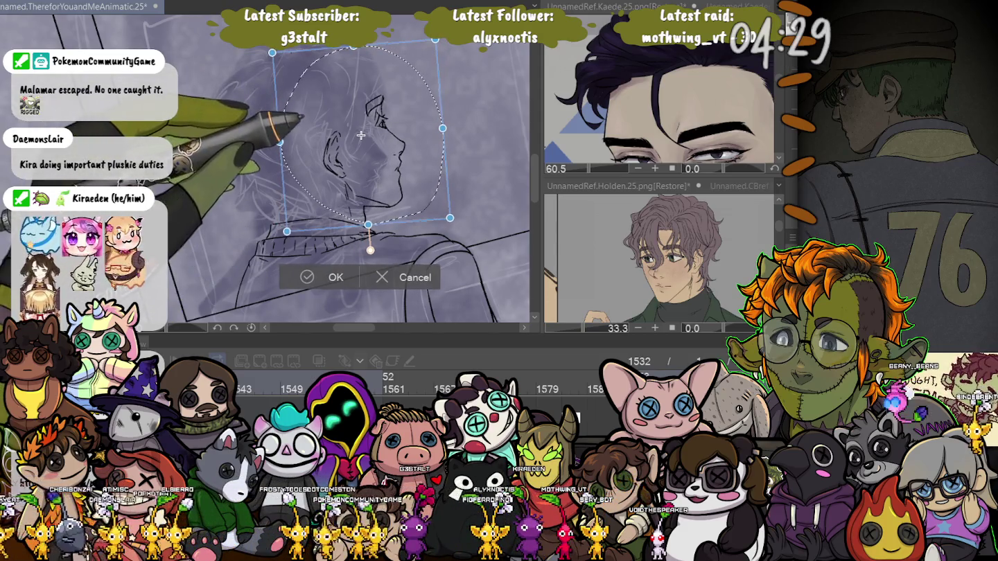
drag(360, 135, 358, 136)
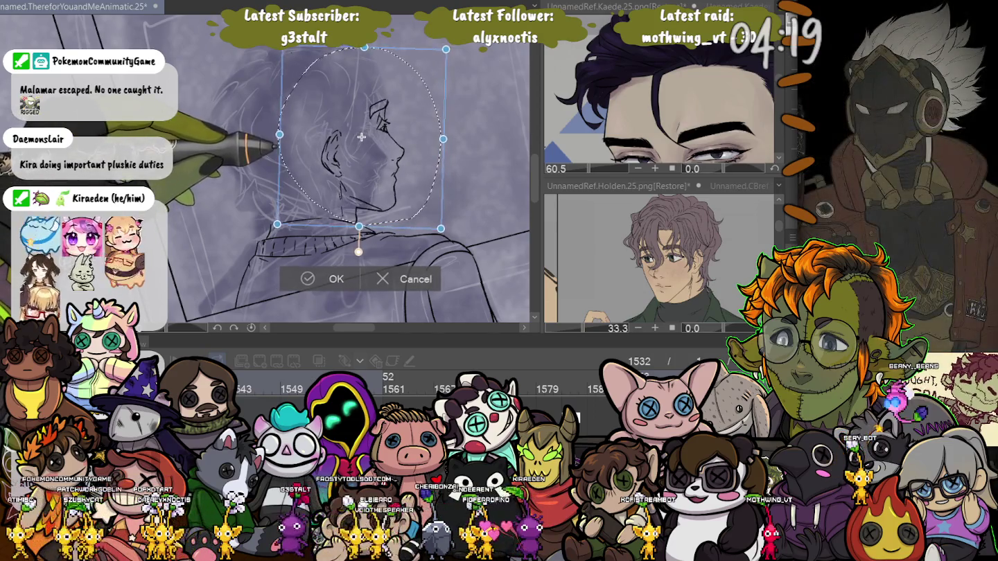
drag(359, 136, 361, 137)
key(Return)
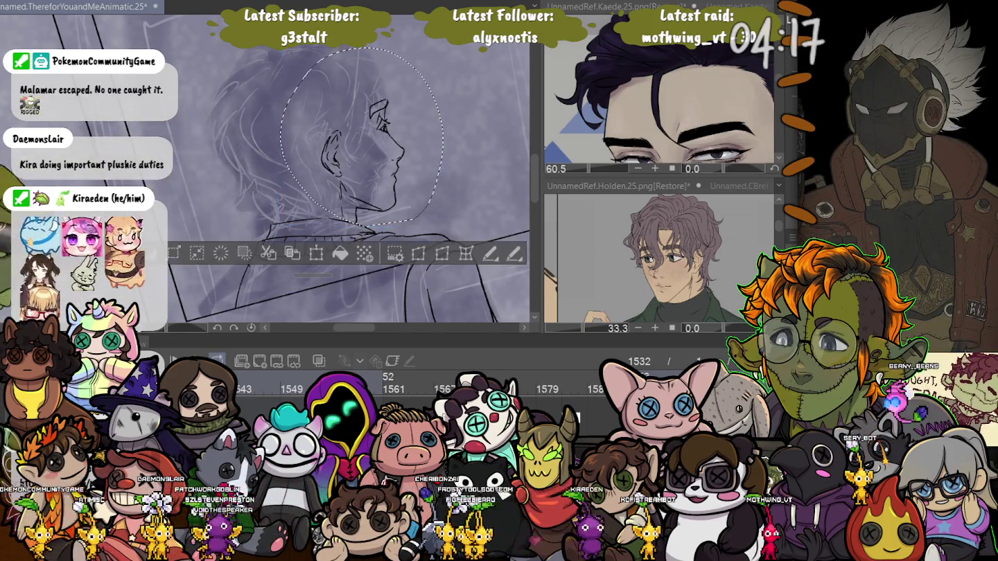
key(ctrl+d)
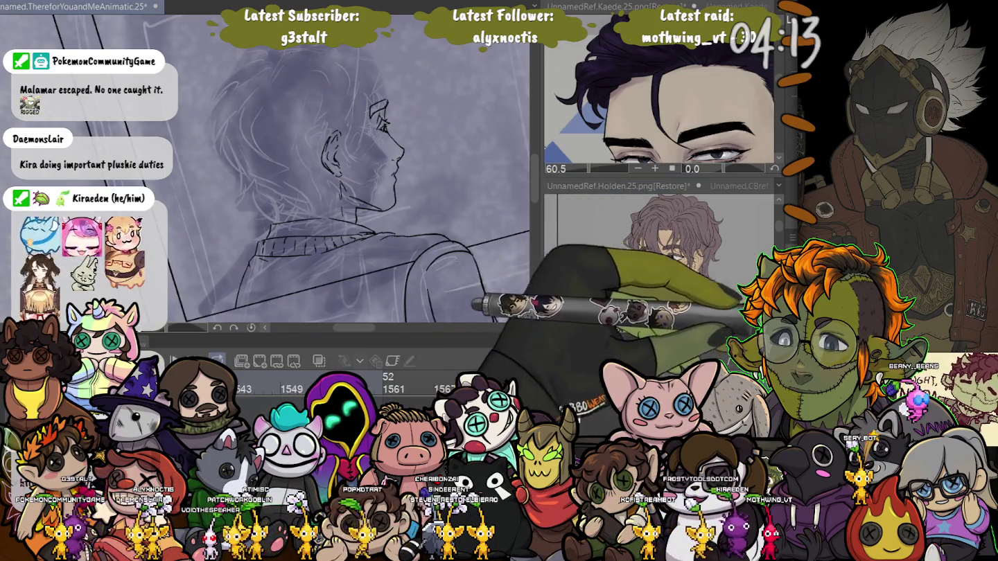
Draw curved curly hair strokes across the top and back of the man's head.
drag(462, 92, 486, 135)
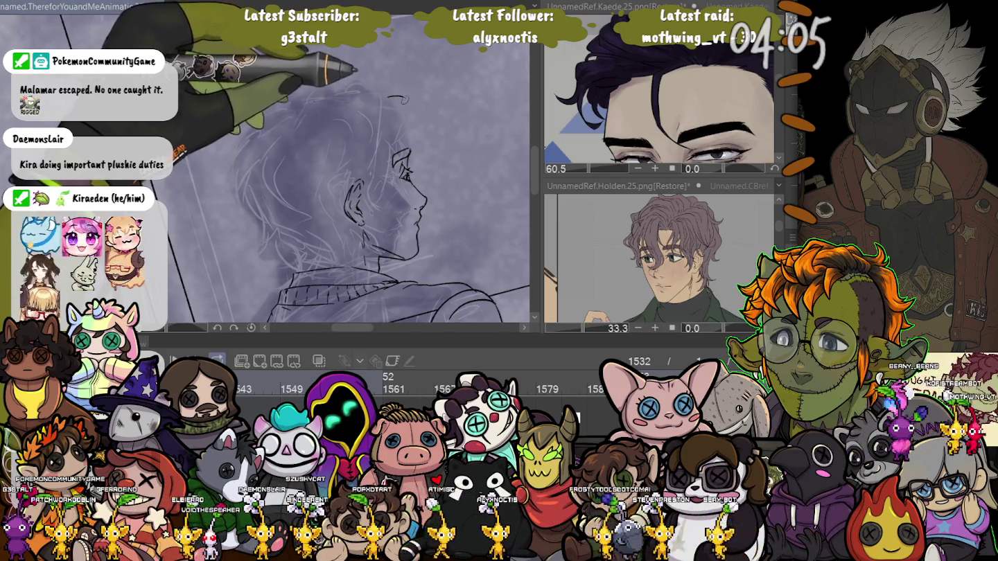
drag(388, 96, 382, 135)
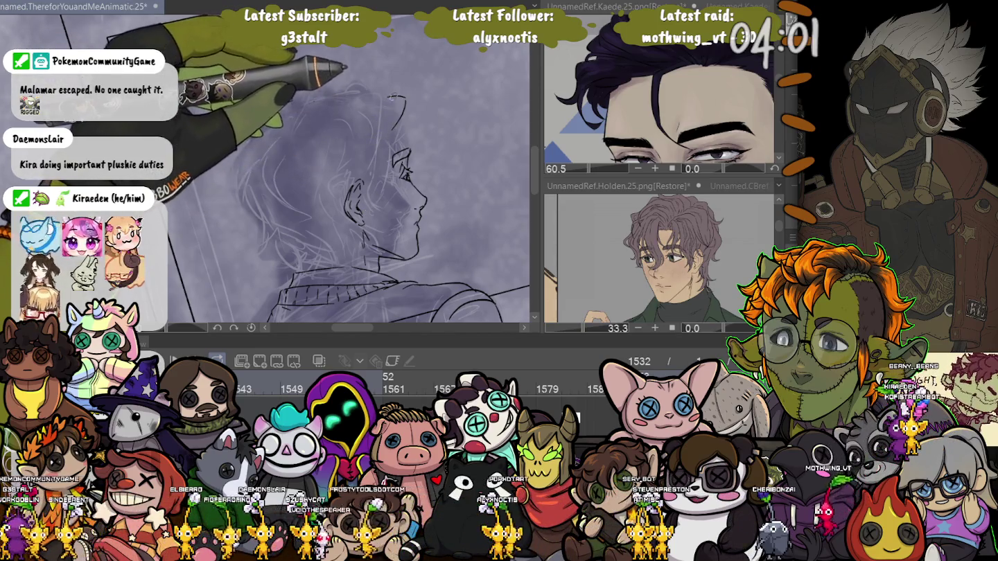
drag(408, 102, 429, 153)
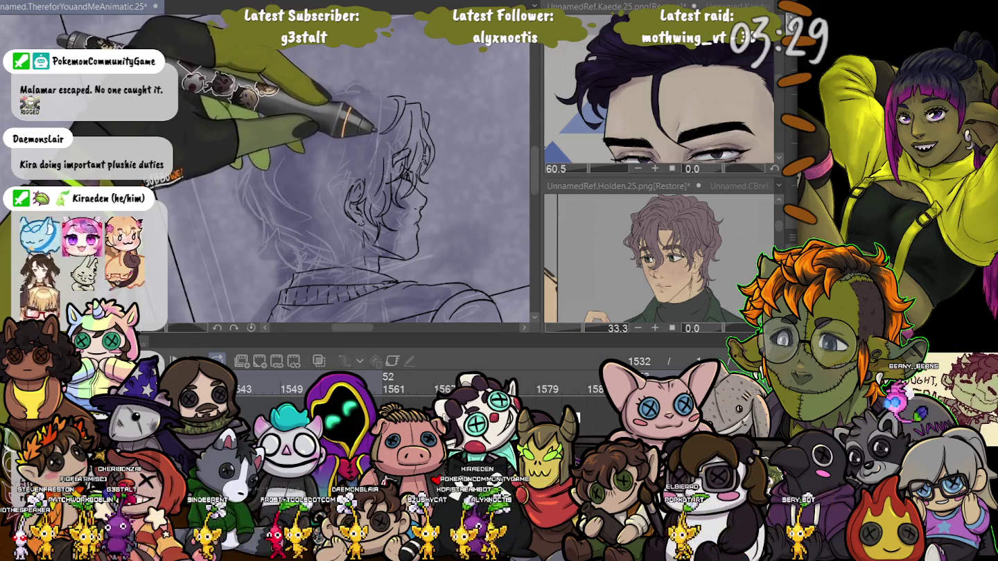
drag(333, 125, 292, 156)
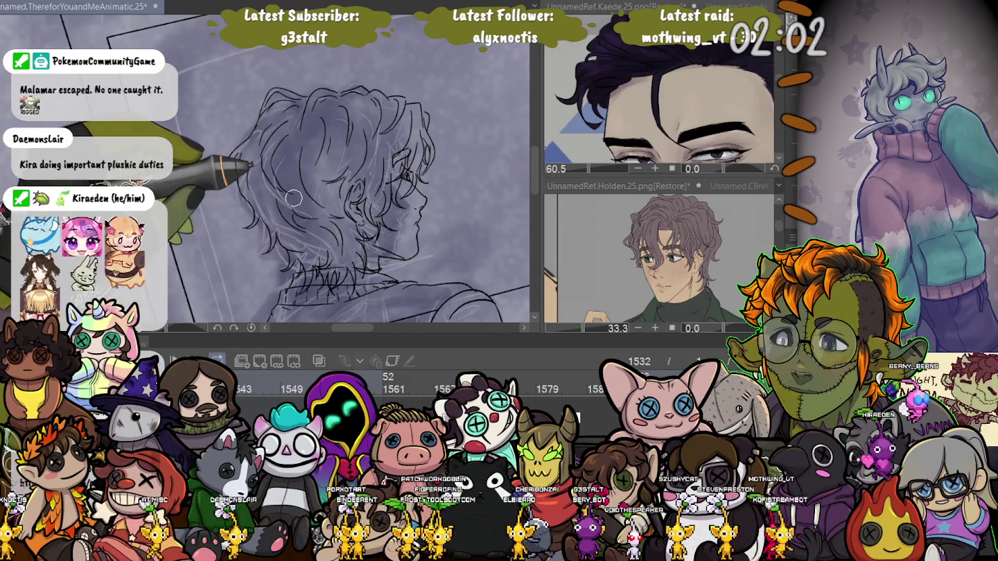
Draw hatching strokes around the man's neck and collar.
drag(321, 275, 309, 236)
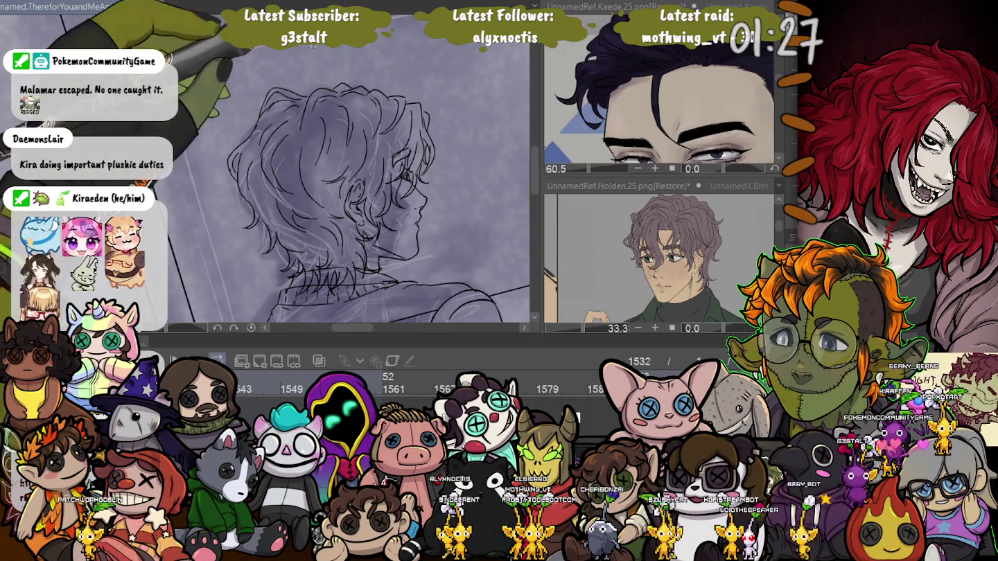
Pan the view to bring more of the man's shoulder into frame.
drag(341, 209, 284, 146)
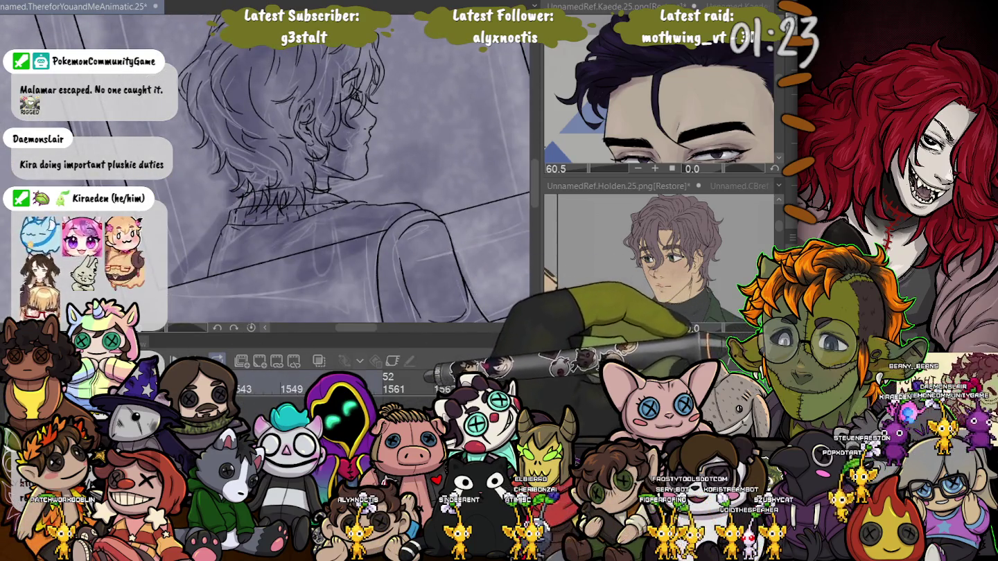
Hide the rough sketch under the lineart and frame the head, shoulder and border corner.
key(ctrl+z)
key(ctrl+minus)
key(ctrl+minus)
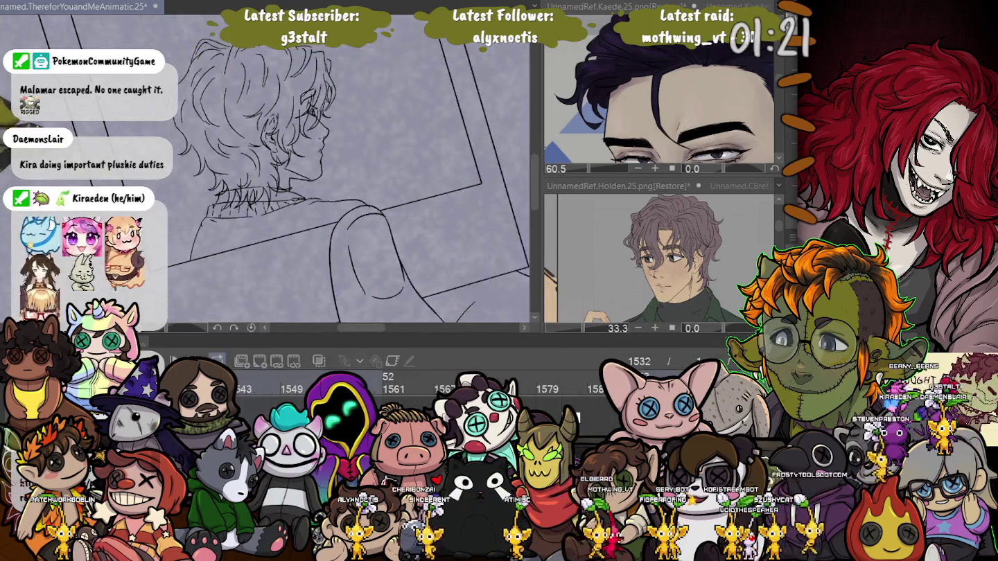
key(ctrl+plus)
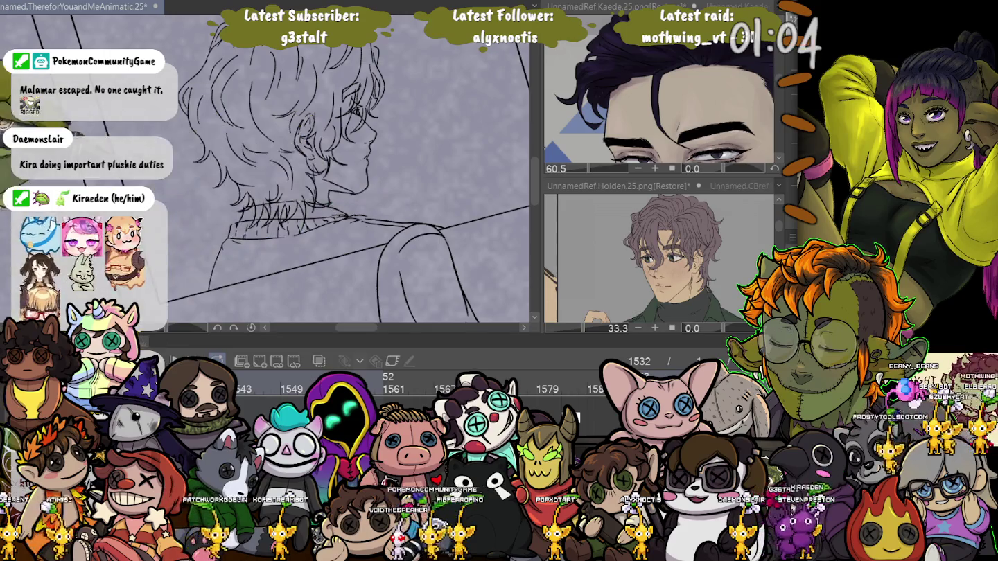
drag(353, 173, 277, 139)
drag(182, 227, 252, 235)
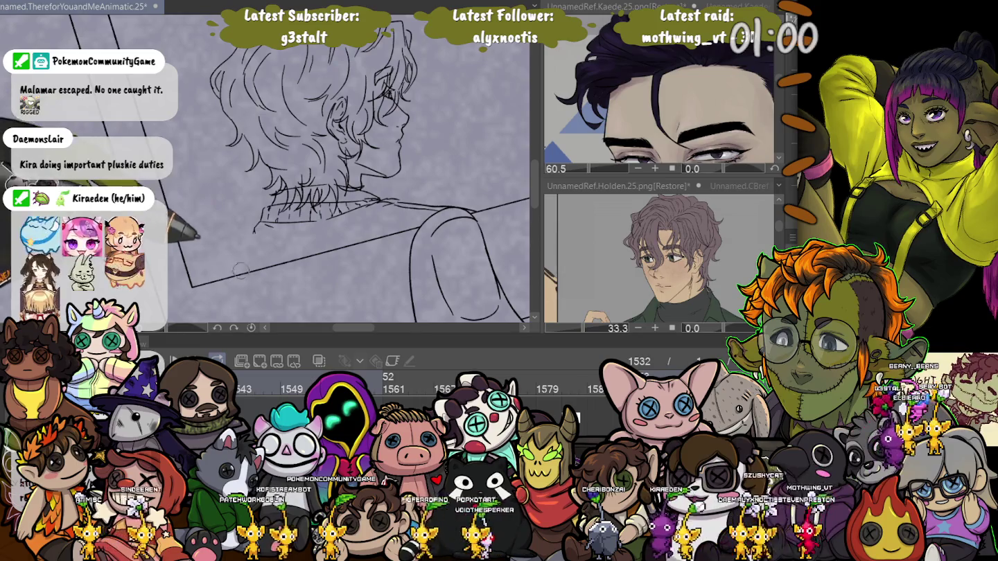
Add hatching strokes at the left shoulder and beneath the collar.
drag(258, 223, 231, 246)
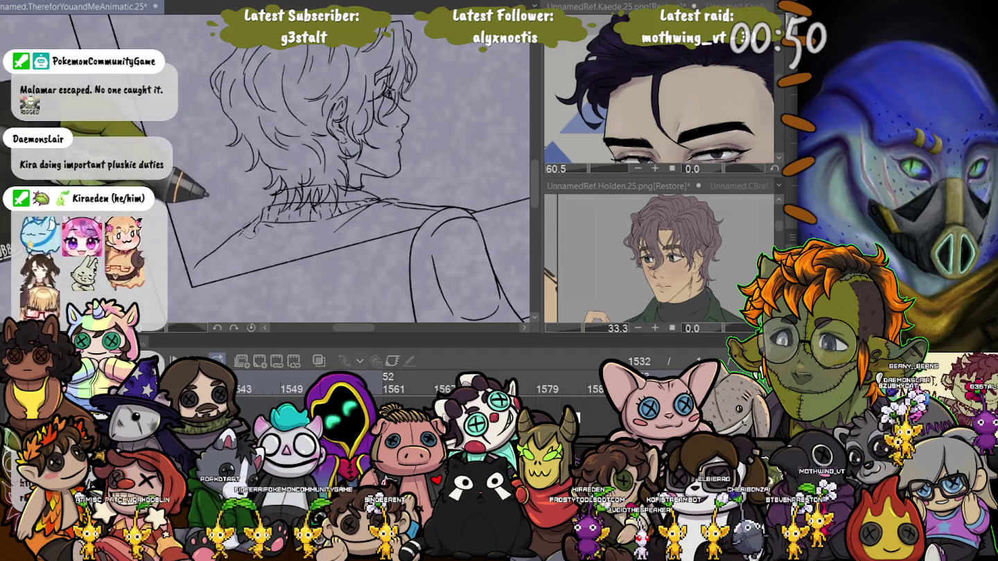
drag(259, 220, 298, 208)
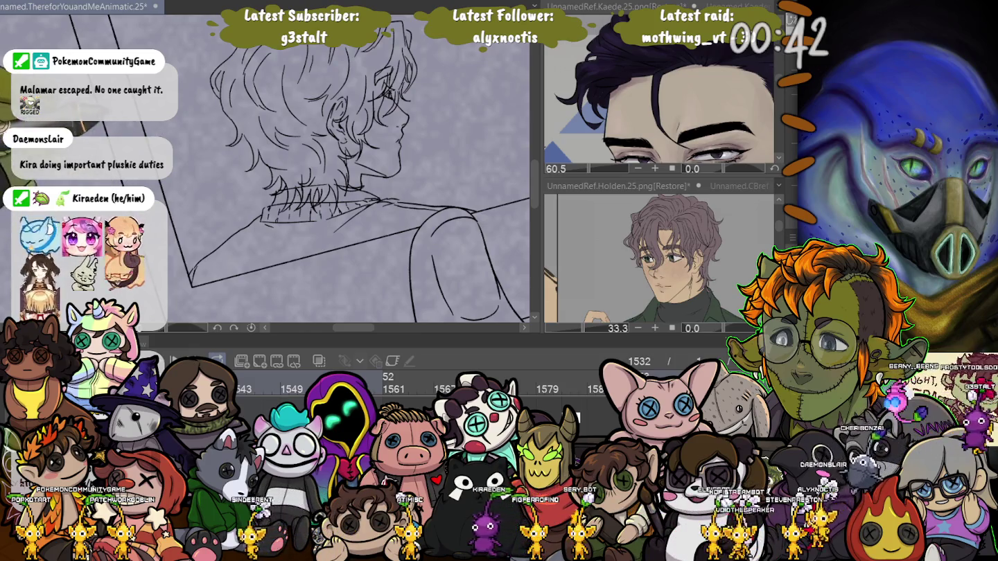
scroll(343, 170, down, 2)
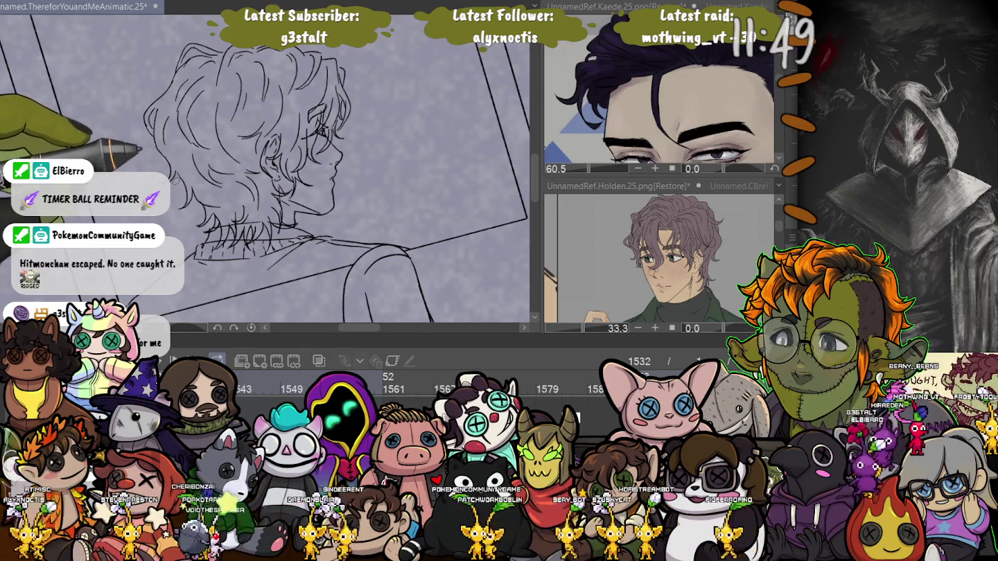
Lasso-select the man's face and jaw outline and bring up transform handles on it.
scroll(436, 262, up, 5)
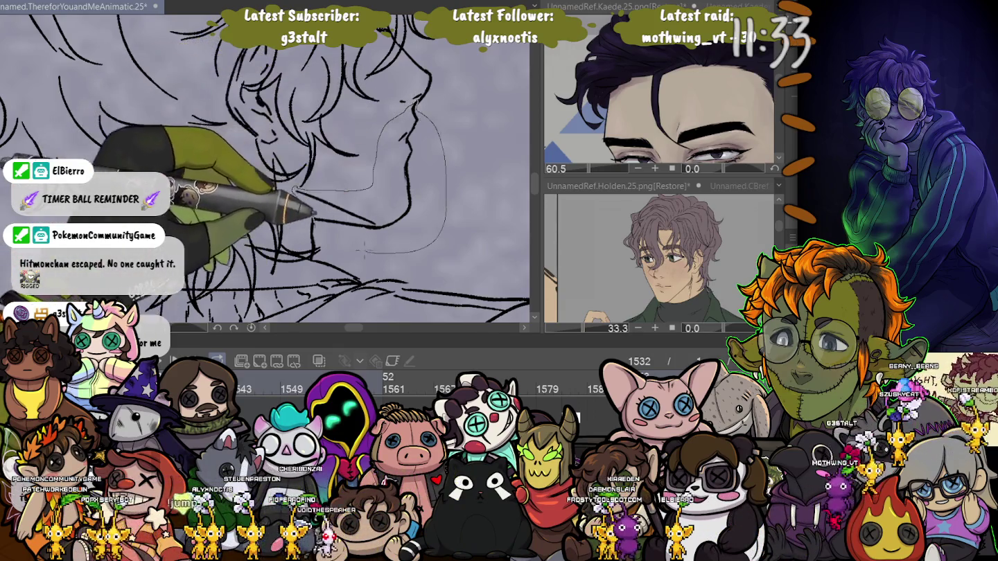
drag(300, 200, 414, 104)
key(ctrl+t)
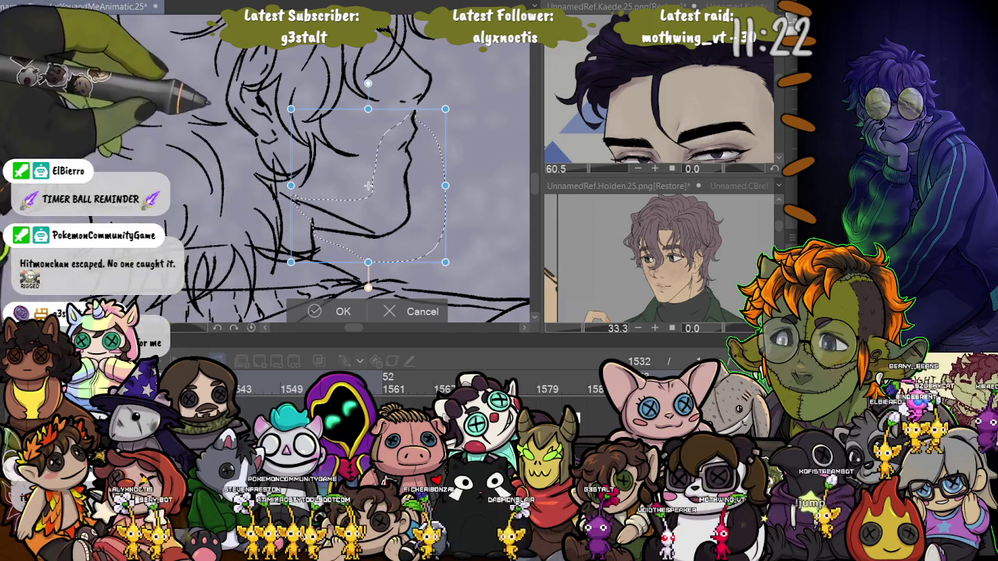
Apply the face repositioning, then fill the area around the polaroid with grey-purple texture.
key(ctrl+minus)
drag(320, 181, 371, 238)
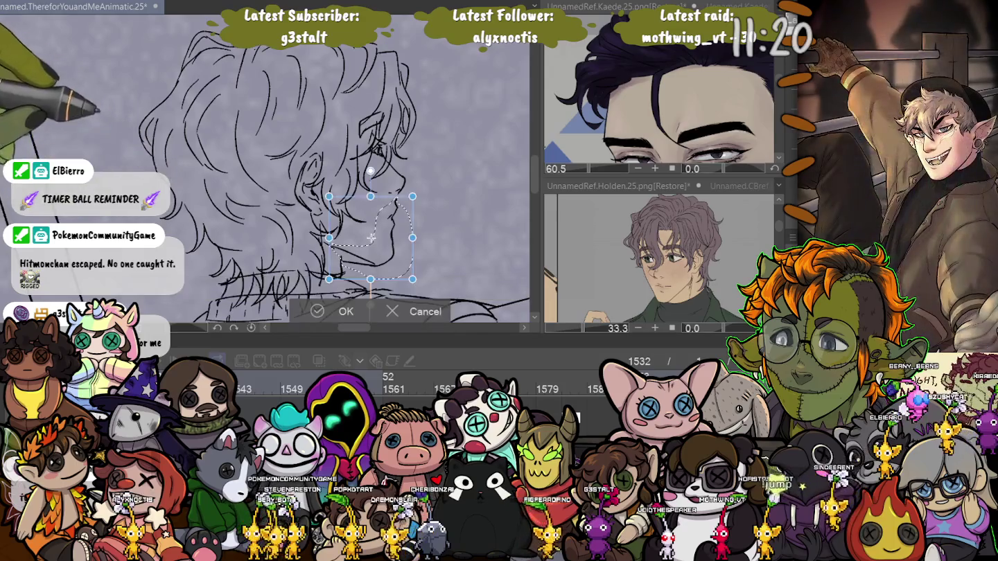
key(Return)
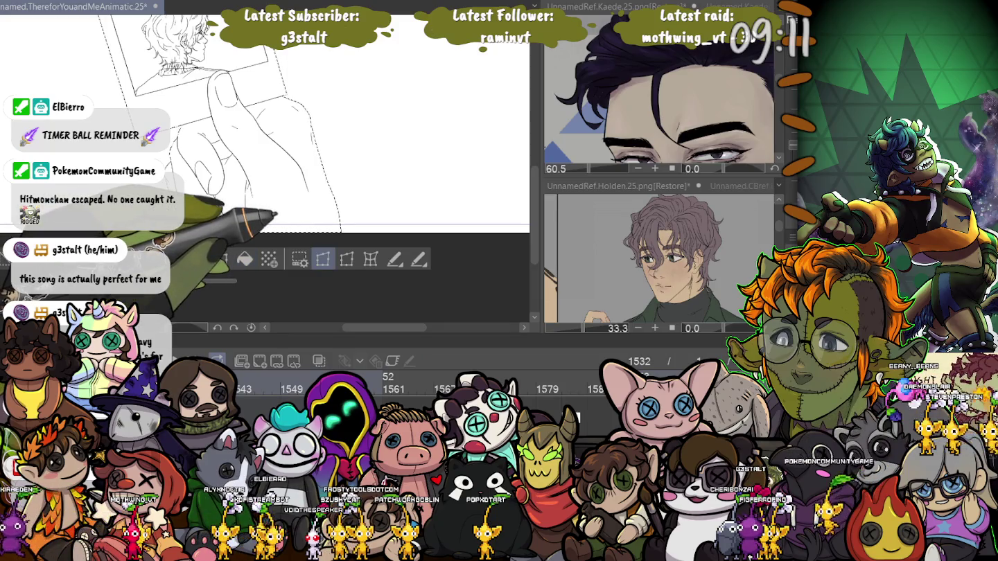
key(alt+BackSpace)
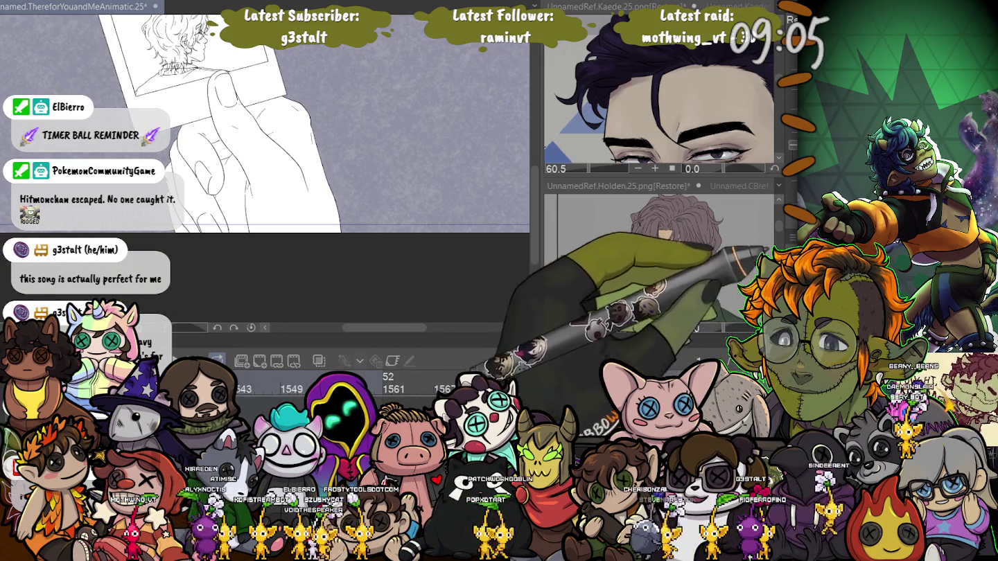
scroll(264, 167, up, 3)
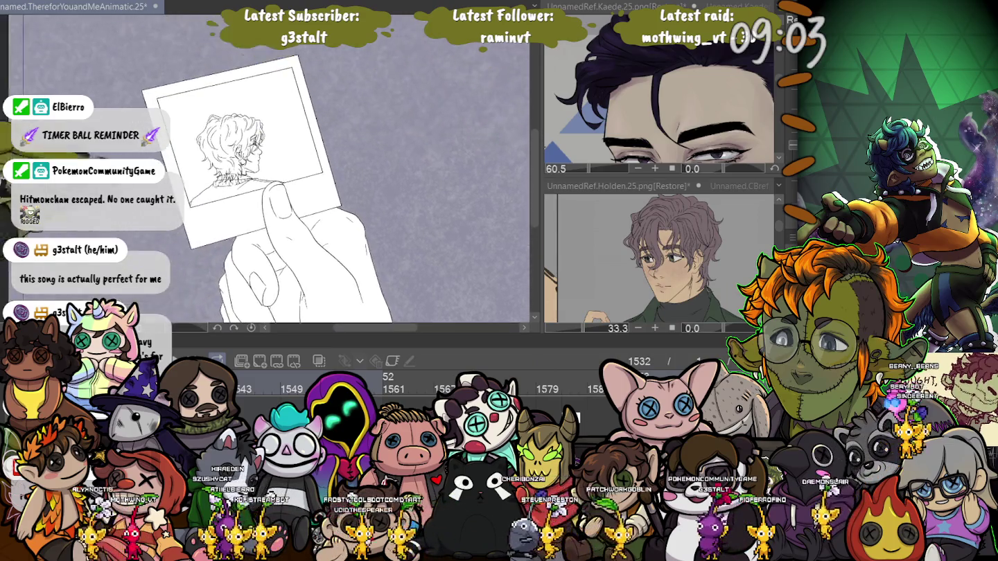
scroll(264, 166, up, 3)
scroll(263, 166, up, 2)
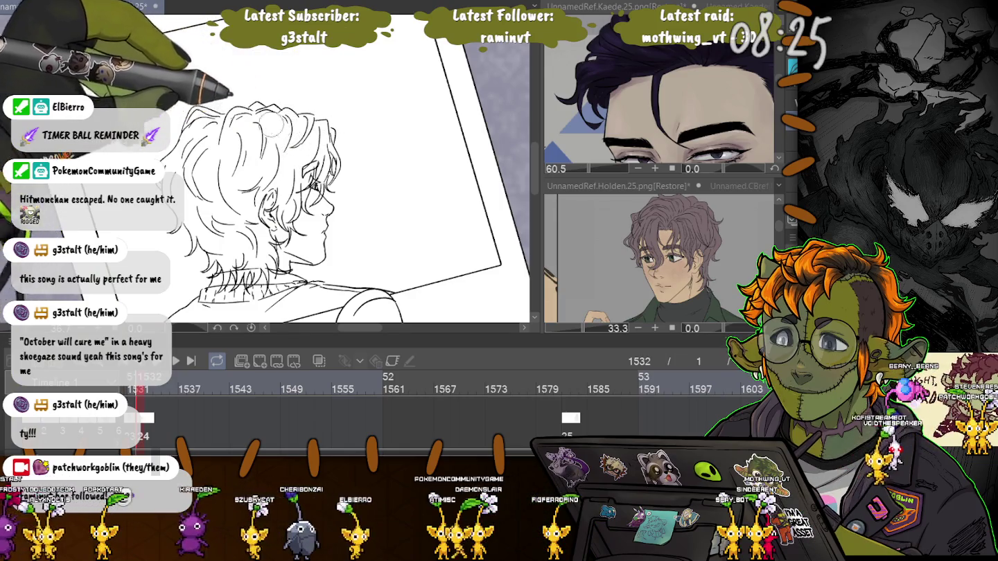
scroll(323, 76, up, 1)
scroll(401, 139, up, 1)
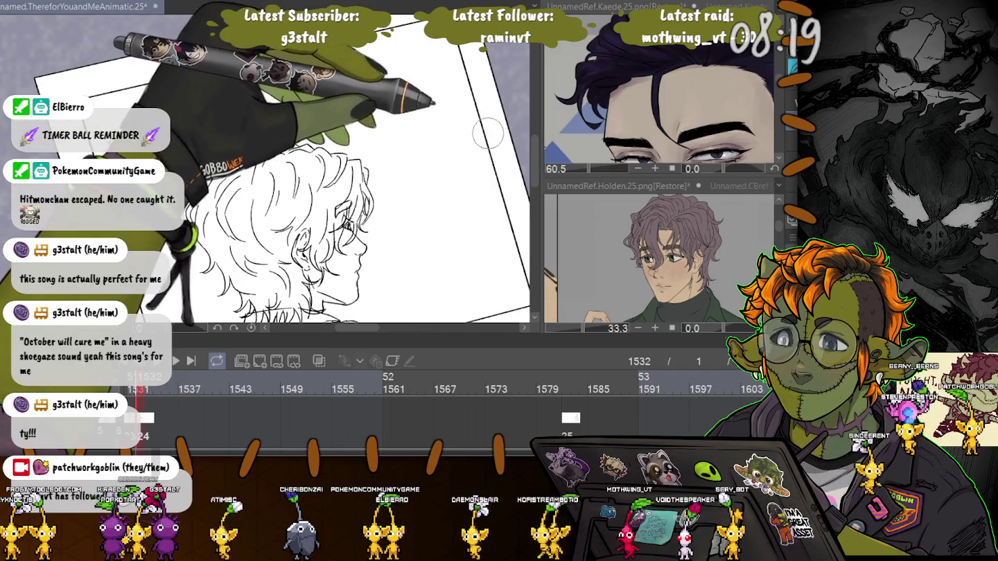
Airbrush an upper and a lower soft grey streak diagonally across the top of the canvas.
drag(484, 128, 334, 60)
drag(447, 118, 318, 57)
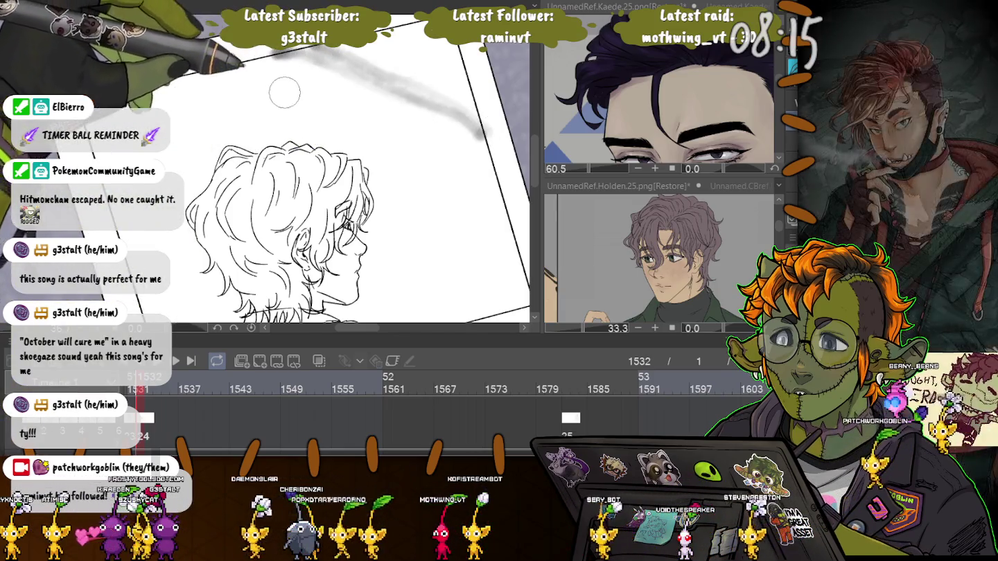
drag(479, 146, 325, 132)
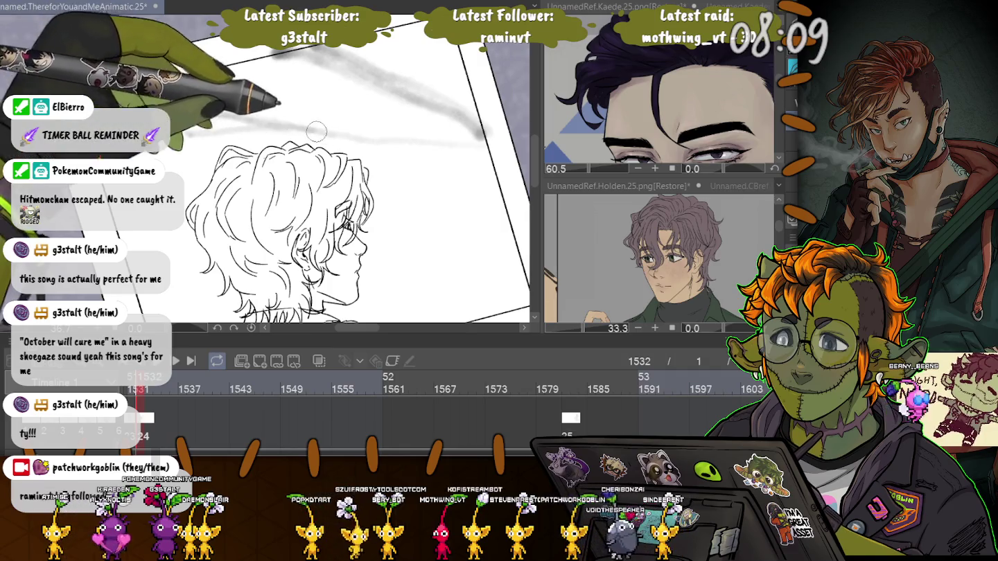
mouse_move(318, 132)
mouse_down()
mouse_move(482, 122)
mouse_move(147, 103)
mouse_up()
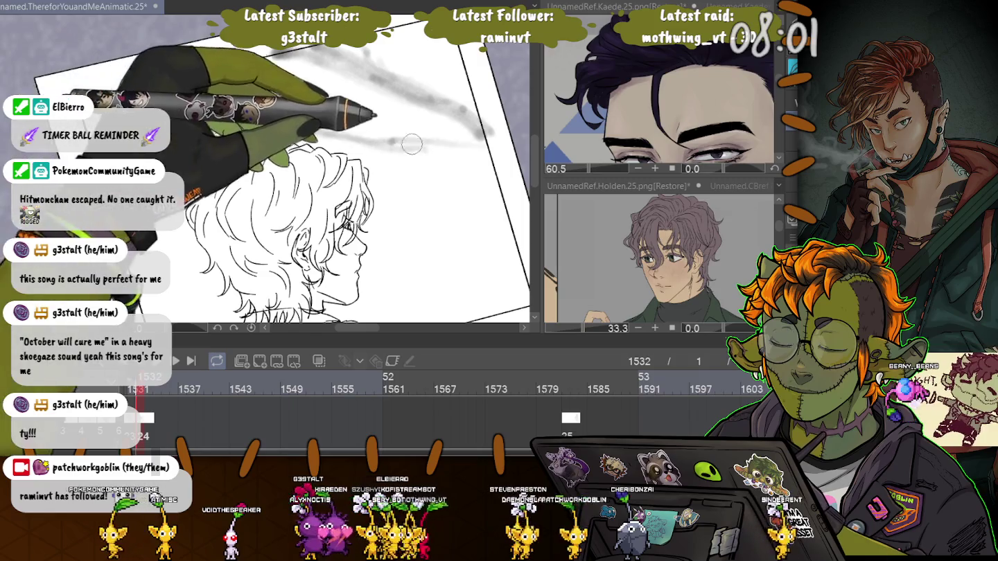
drag(467, 144, 195, 134)
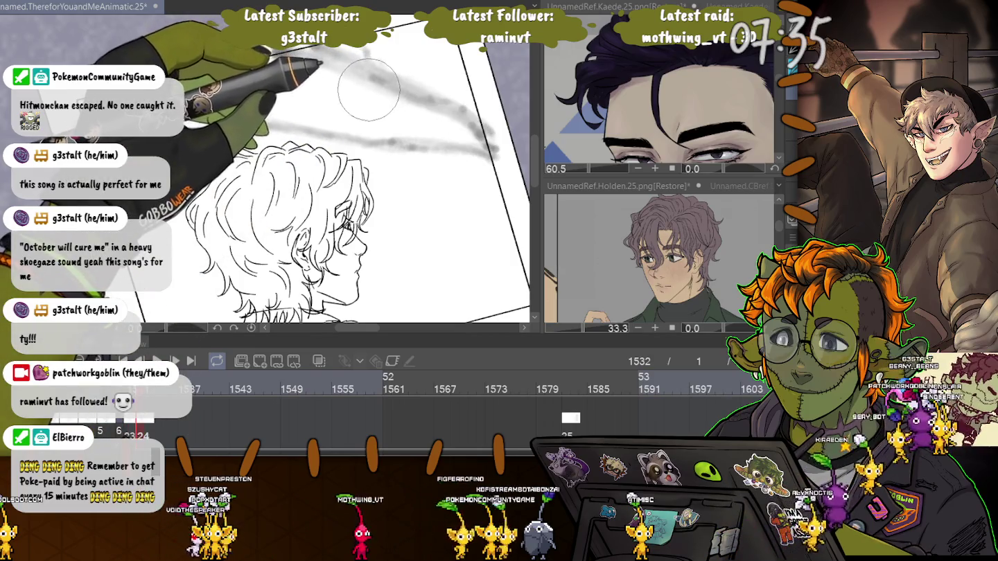
key(bracketright)
key(bracketright)
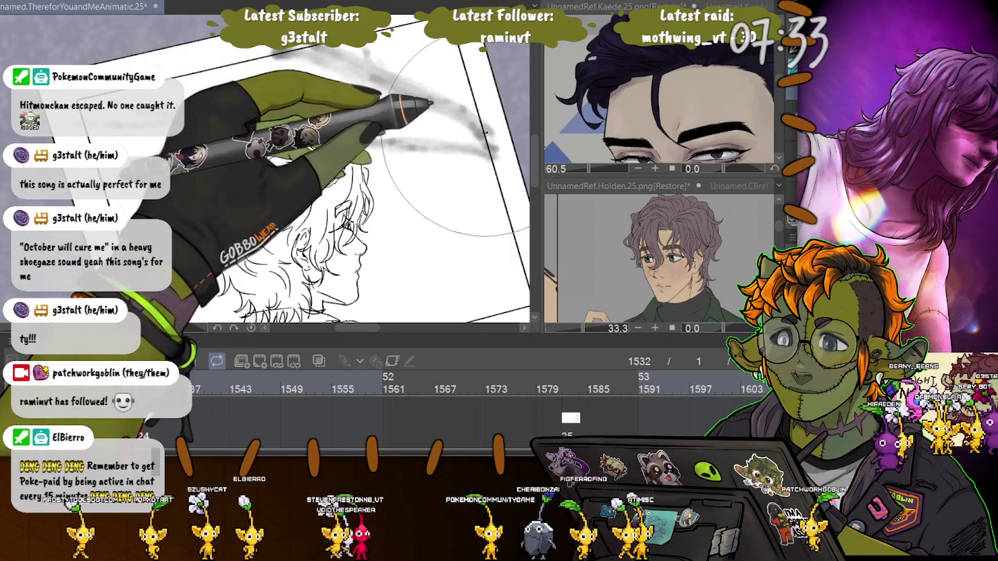
Draw a thick dark branch from the right edge leftward, discarding a first wavy attempt.
drag(485, 127, 343, 57)
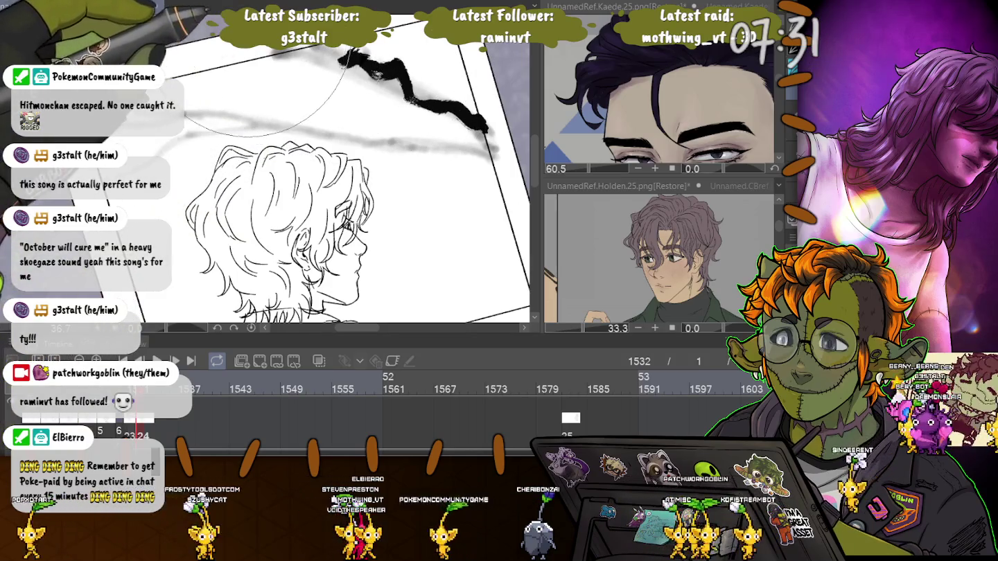
key(ctrl+z)
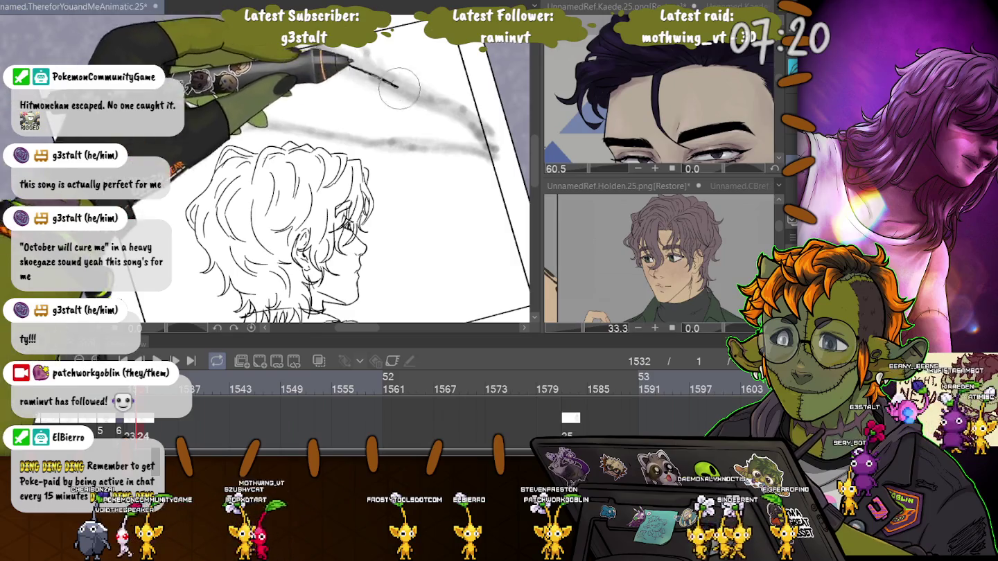
drag(494, 137, 351, 67)
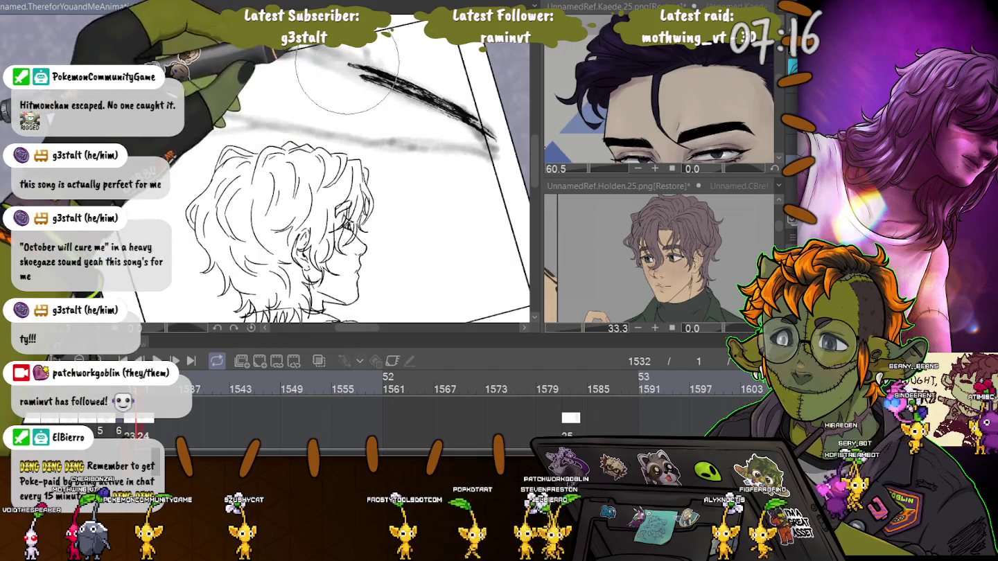
drag(493, 135, 274, 56)
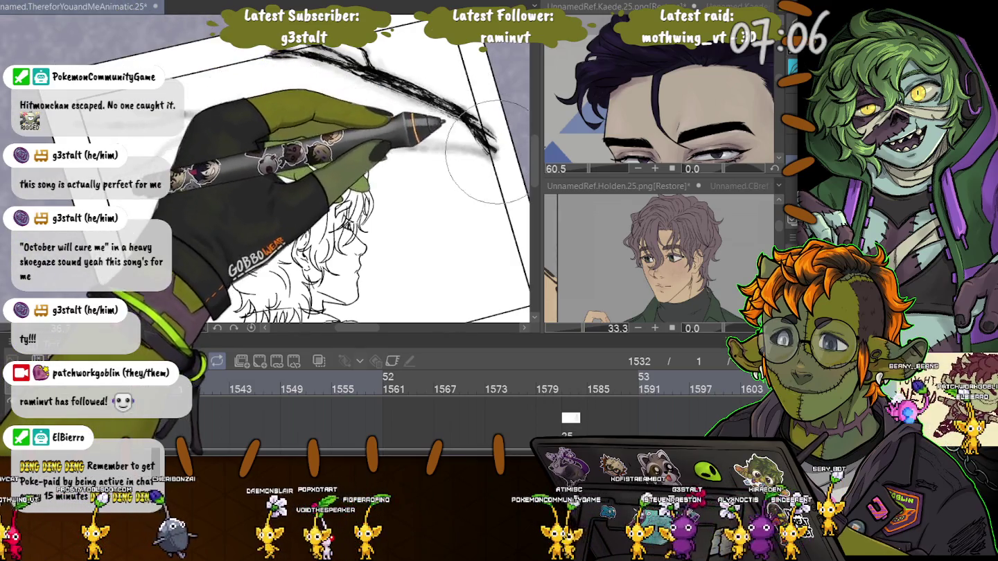
Add a thinner branch below it to the left edge, then stamp speckles nearby.
drag(509, 153, 408, 141)
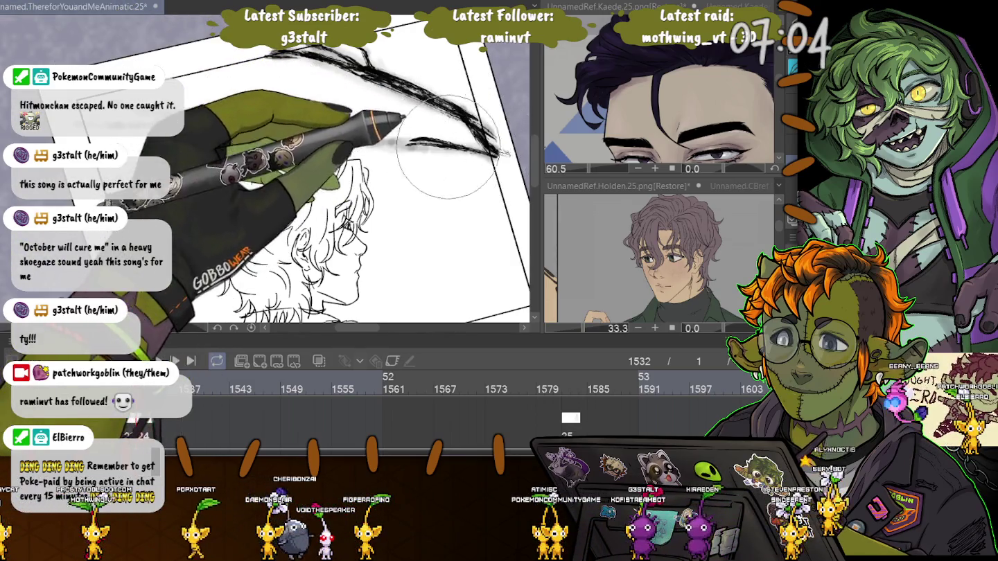
drag(499, 152, 249, 127)
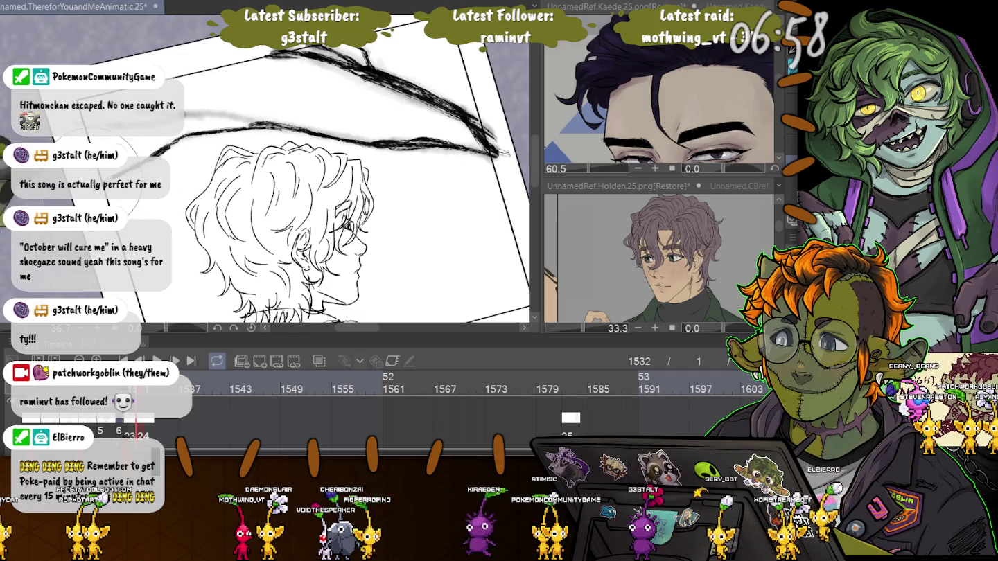
drag(249, 128, 230, 120)
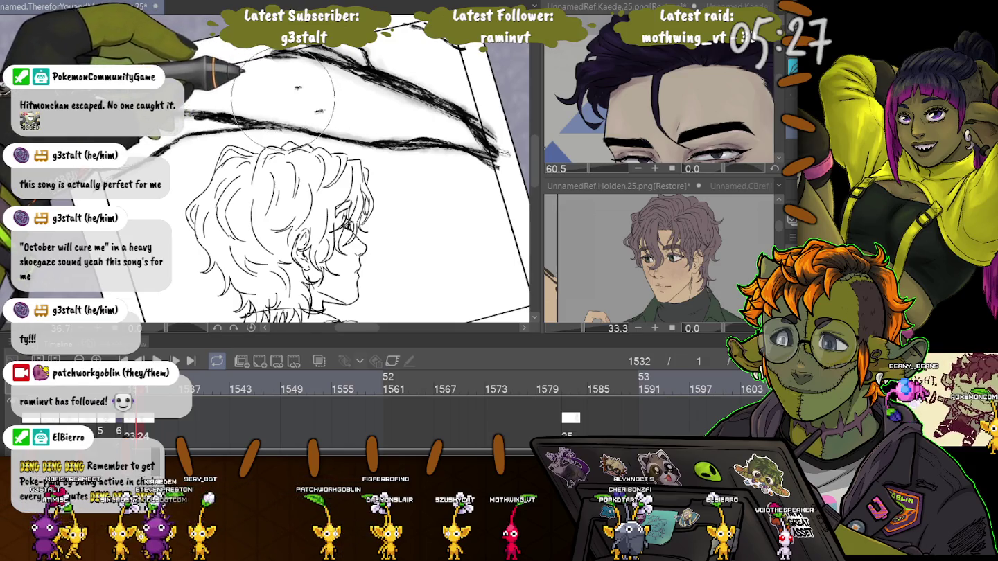
drag(286, 86, 308, 149)
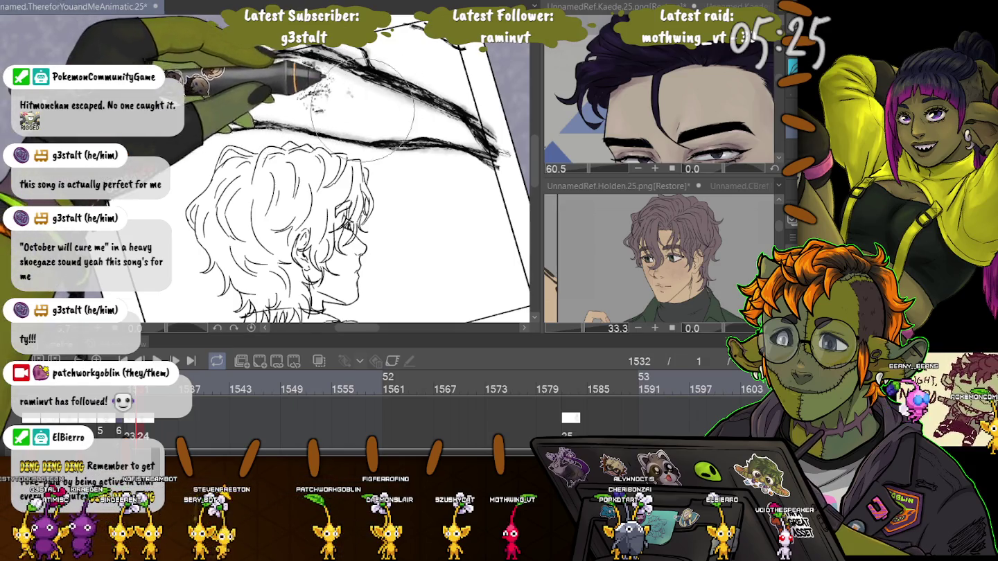
Redo the stray speckle pass as speckled texture above the hair.
key(ctrl+z)
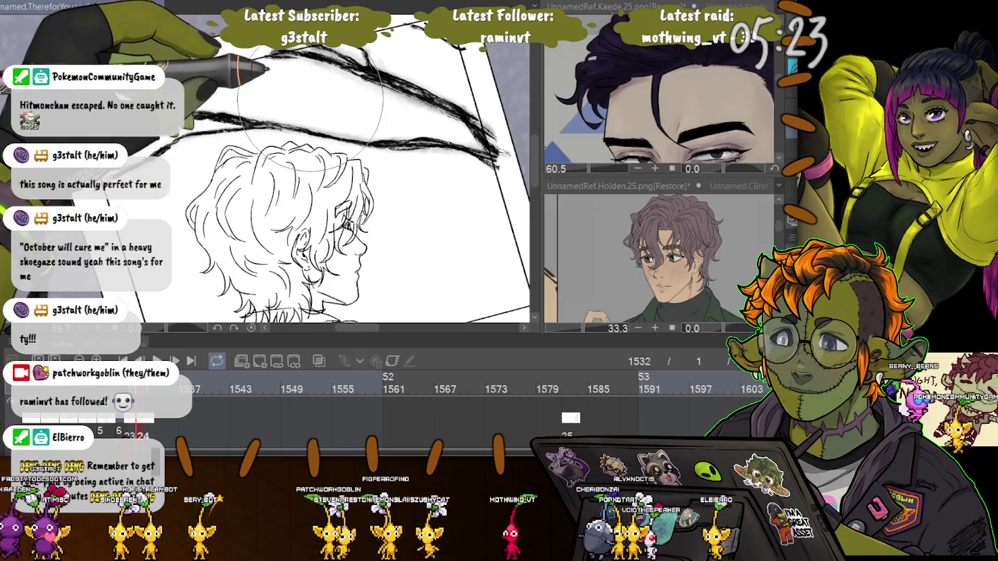
mouse_move(253, 65)
mouse_down()
mouse_move(360, 128)
mouse_move(415, 117)
mouse_move(315, 163)
mouse_up()
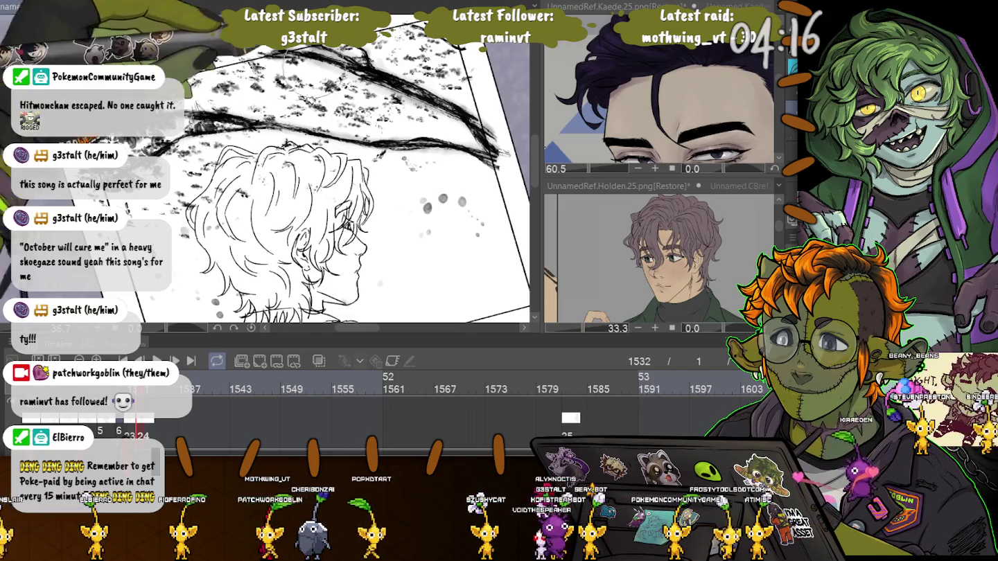
Add dark splatter blotches above the hair and soften them with grey shading.
drag(281, 75, 228, 128)
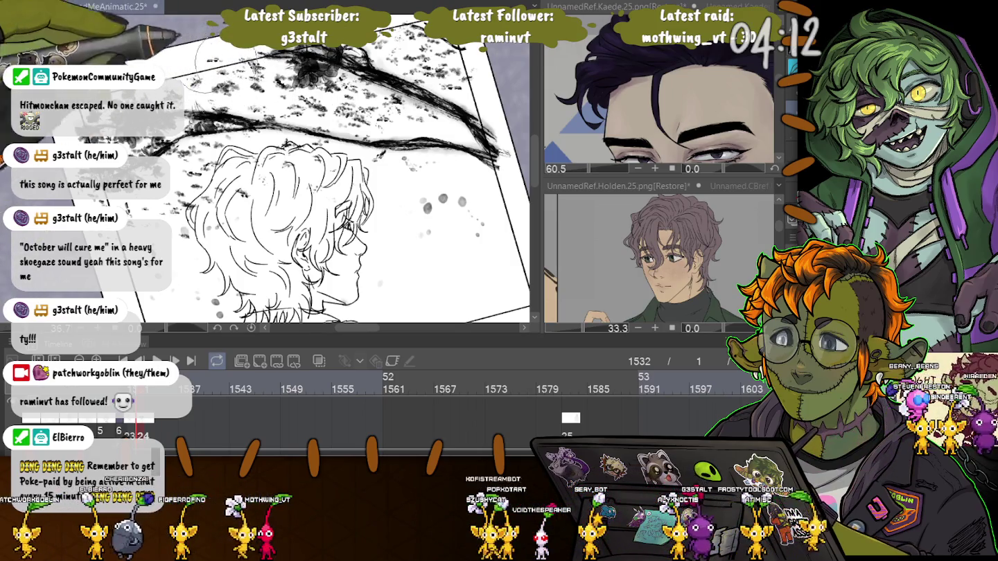
drag(264, 83, 295, 65)
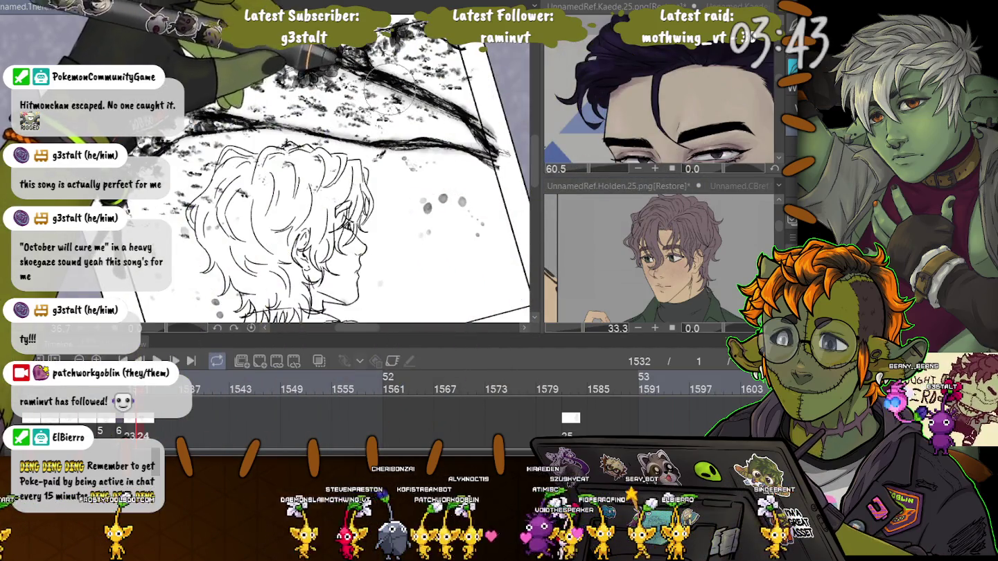
mouse_move(304, 104)
mouse_down()
mouse_move(345, 118)
mouse_move(294, 114)
mouse_move(470, 84)
mouse_move(177, 236)
mouse_up()
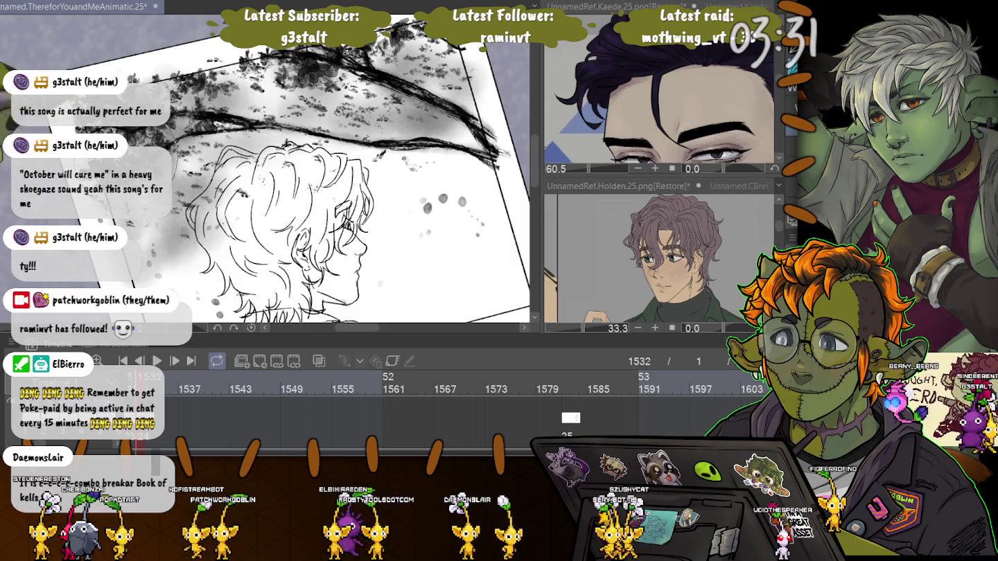
Darken the grey shading in the upper background and dab white onto the splatter.
mouse_move(187, 159)
mouse_down()
mouse_move(228, 97)
mouse_move(446, 69)
mouse_move(265, 82)
mouse_move(446, 94)
mouse_move(177, 221)
mouse_up()
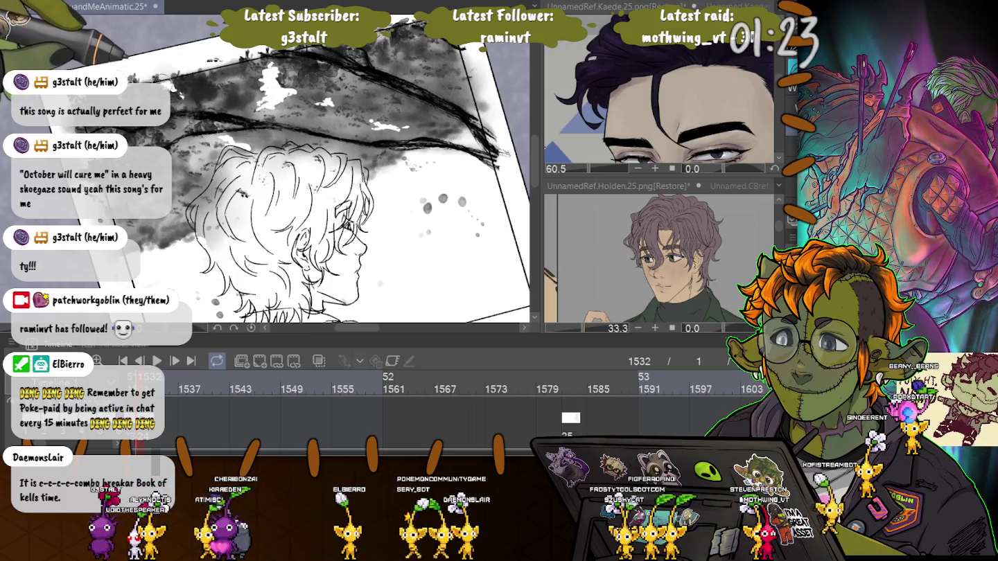
click(223, 87)
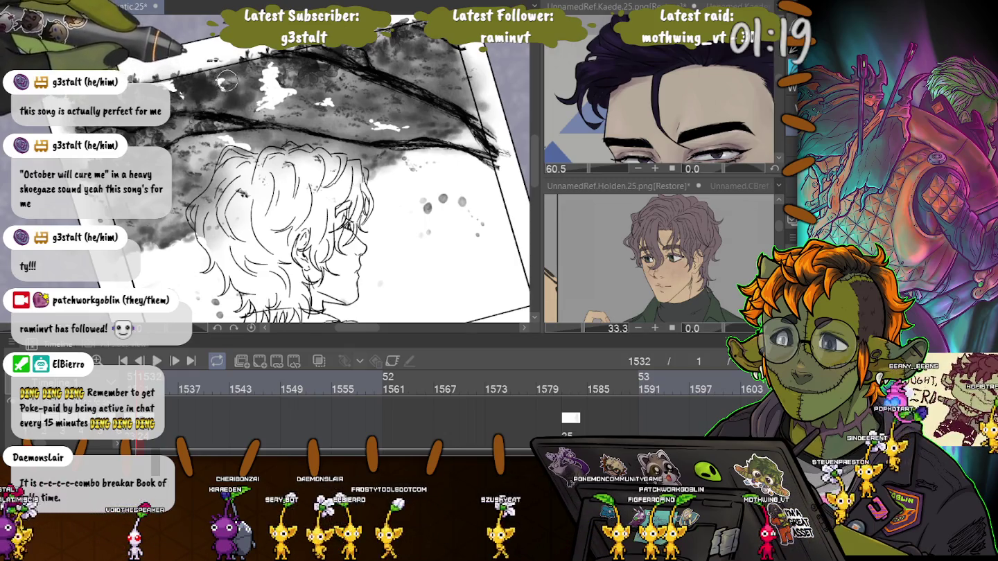
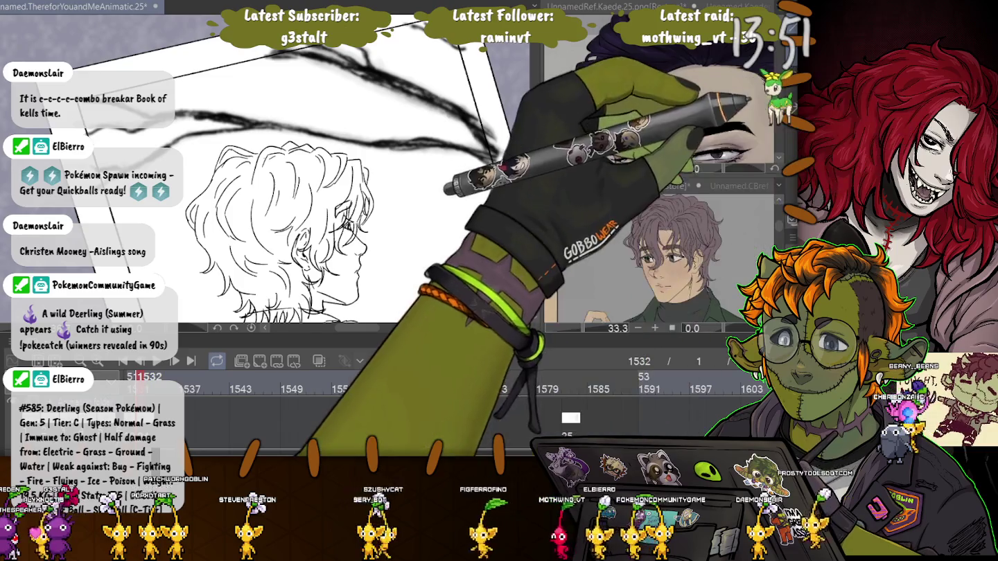
Select all of the hair line art, adjusting the zoom while doing it.
key(ctrl+a)
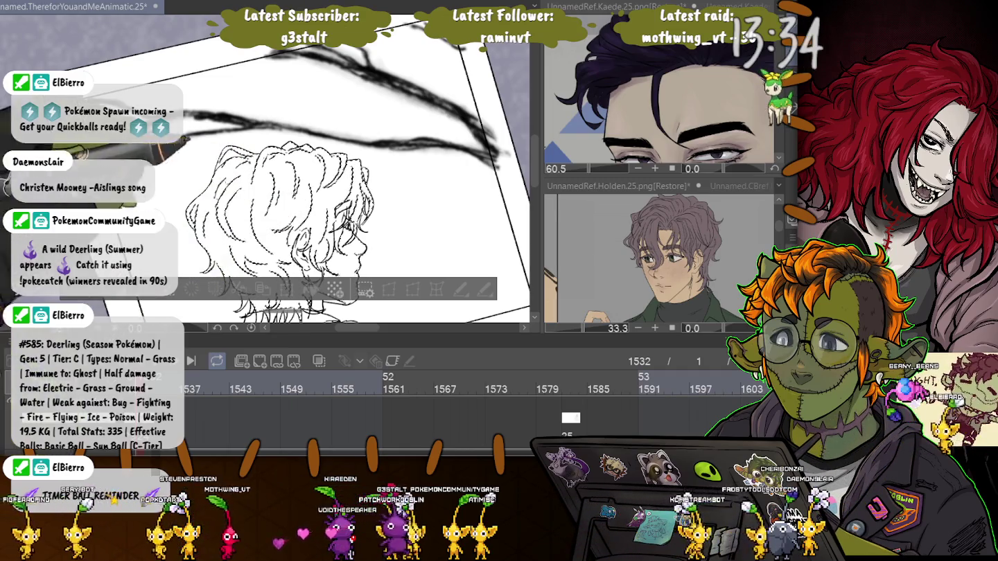
scroll(277, 180, down, 3)
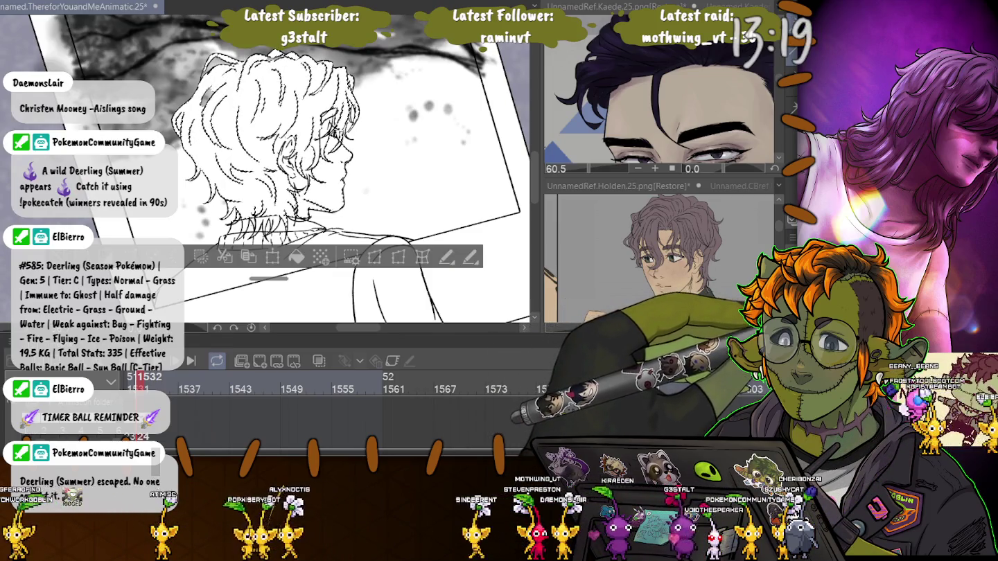
key(ctrl+d)
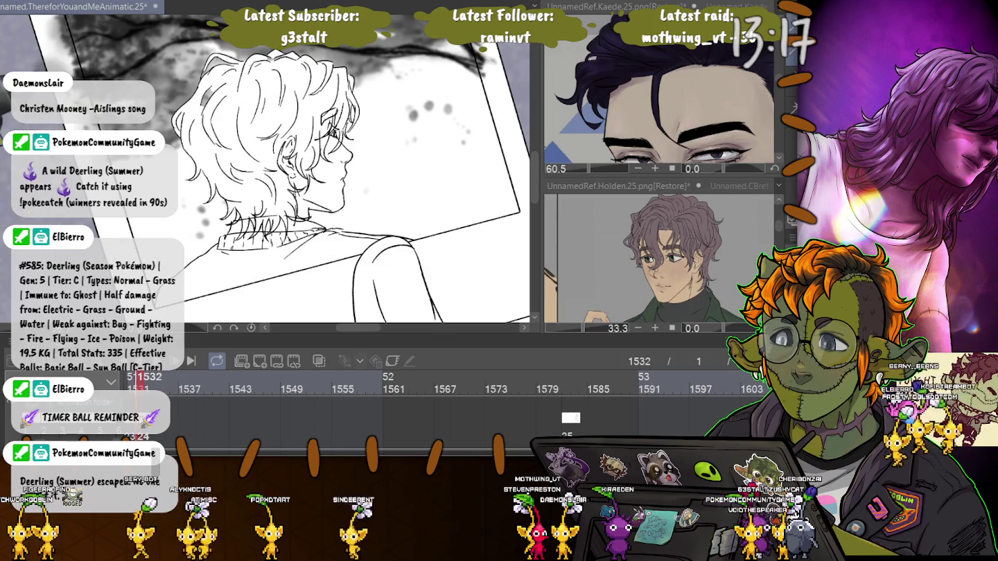
scroll(252, 122, up, 2)
scroll(252, 122, up, 2)
scroll(252, 123, up, 1)
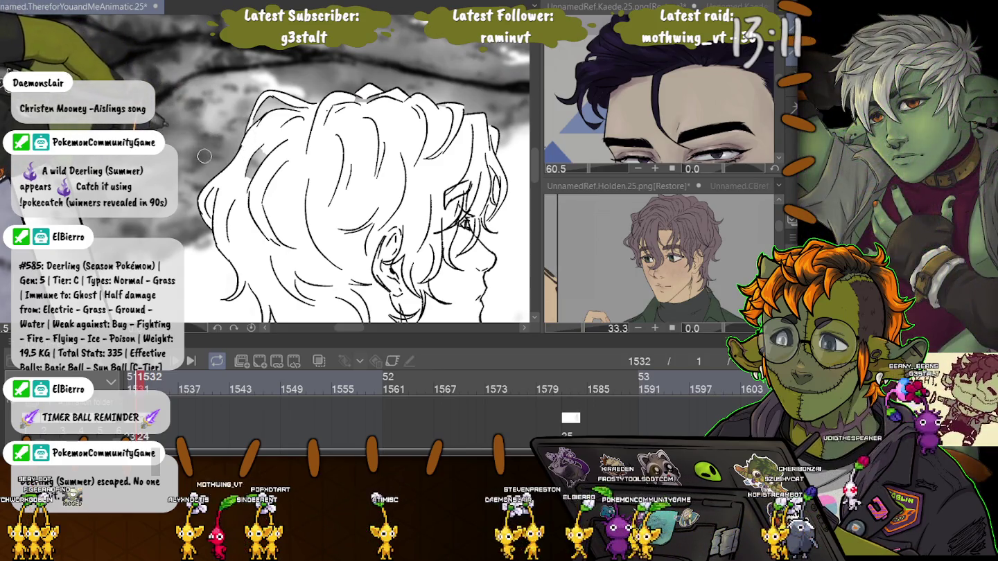
click(191, 221)
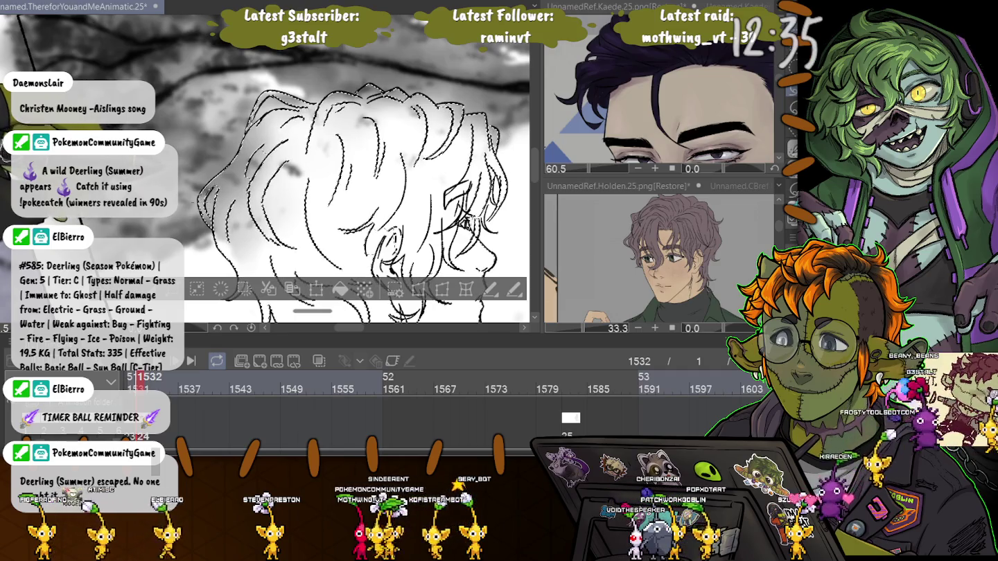
Toggle the hair line-art selection off and on to compare, then clear it.
key(ctrl+d)
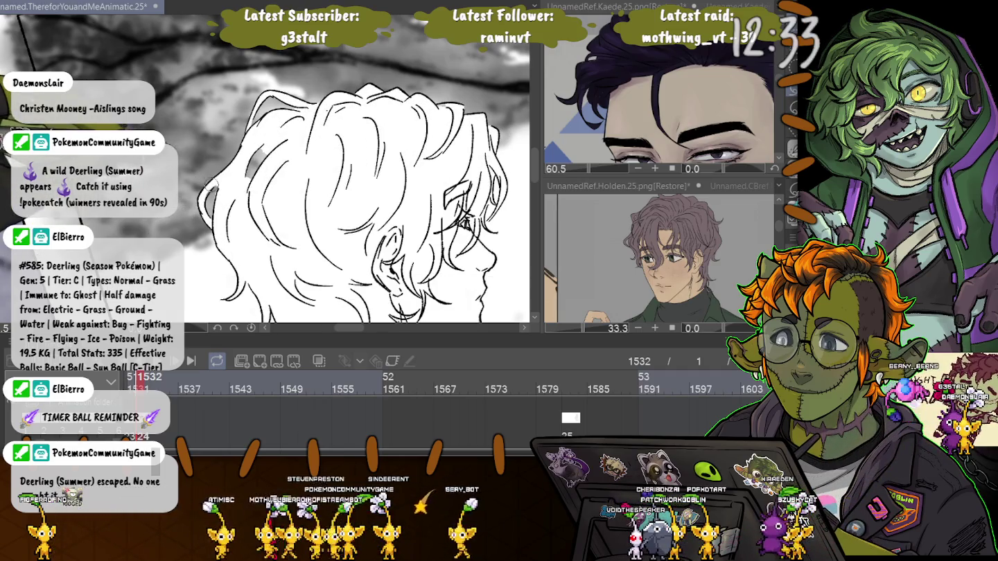
key(ctrl+z)
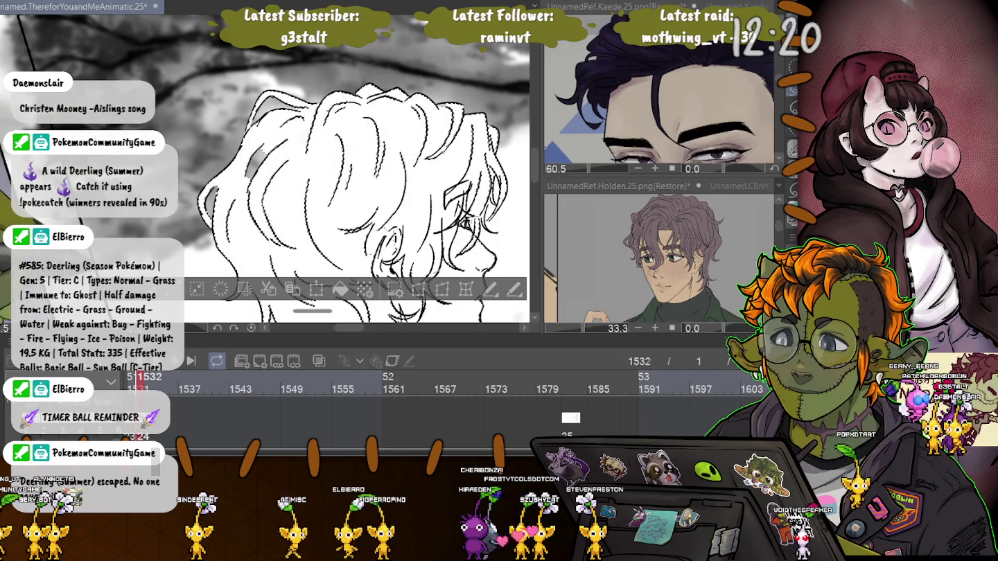
key(ctrl+d)
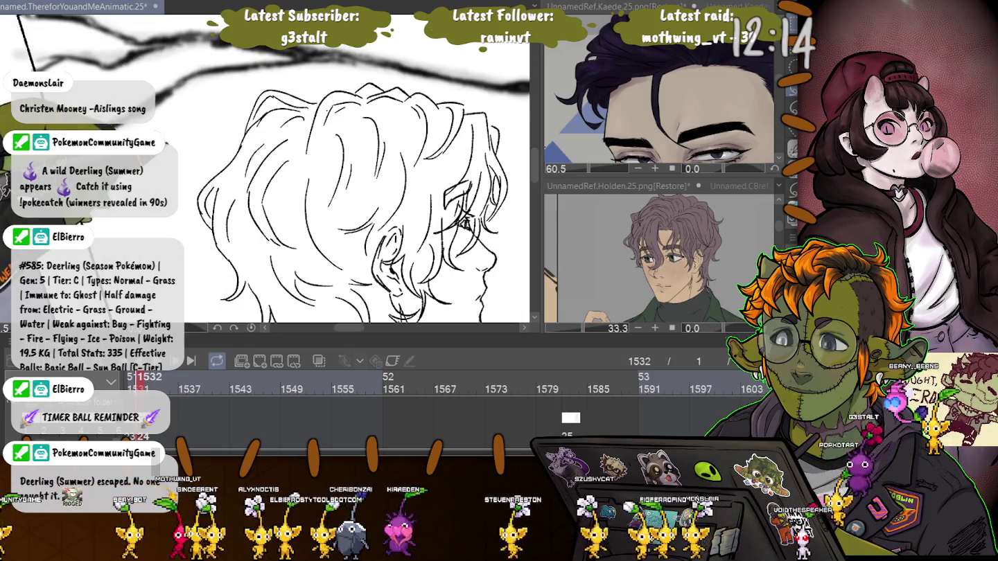
key(ctrl+z)
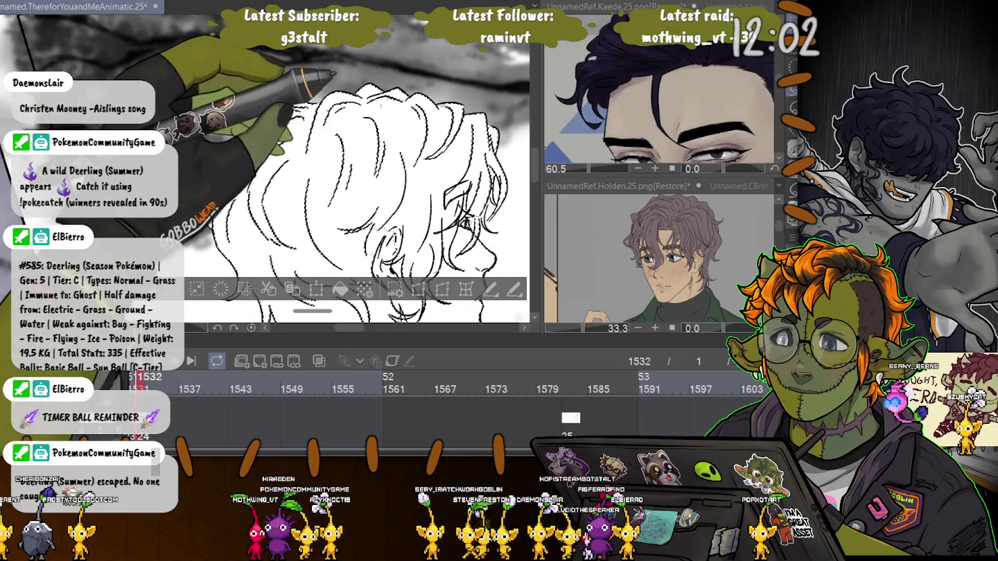
key(ctrl+d)
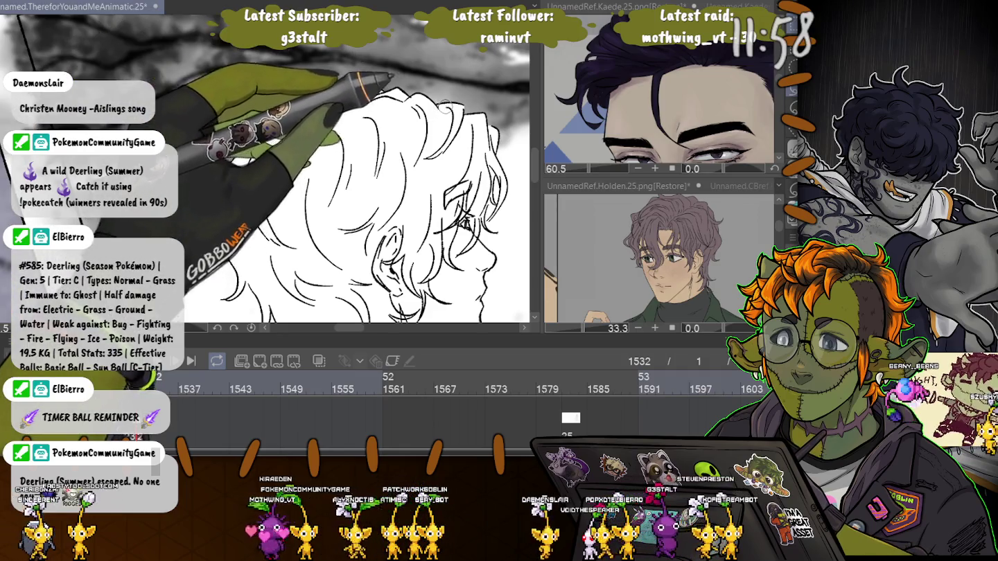
Pan and zoom out to show the neck, shoulders and frame, then add dark spatter beside the ear.
drag(272, 213, 213, 102)
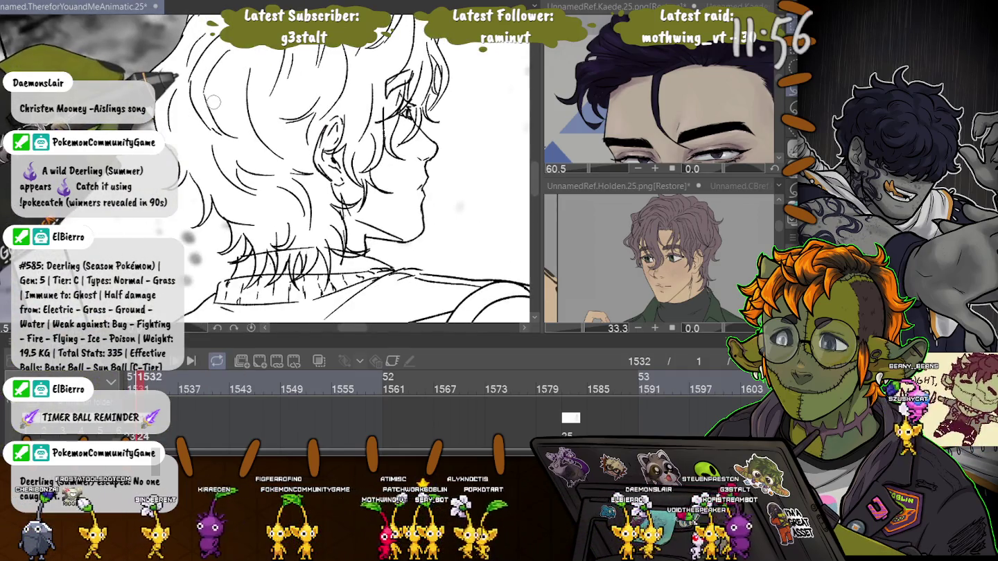
scroll(173, 222, down, 2)
scroll(173, 221, down, 2)
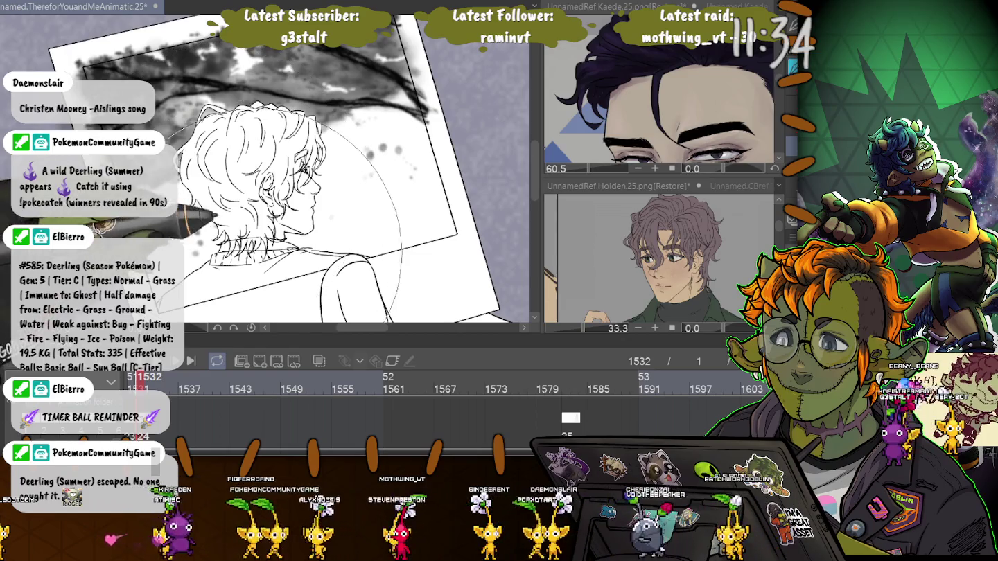
click(267, 208)
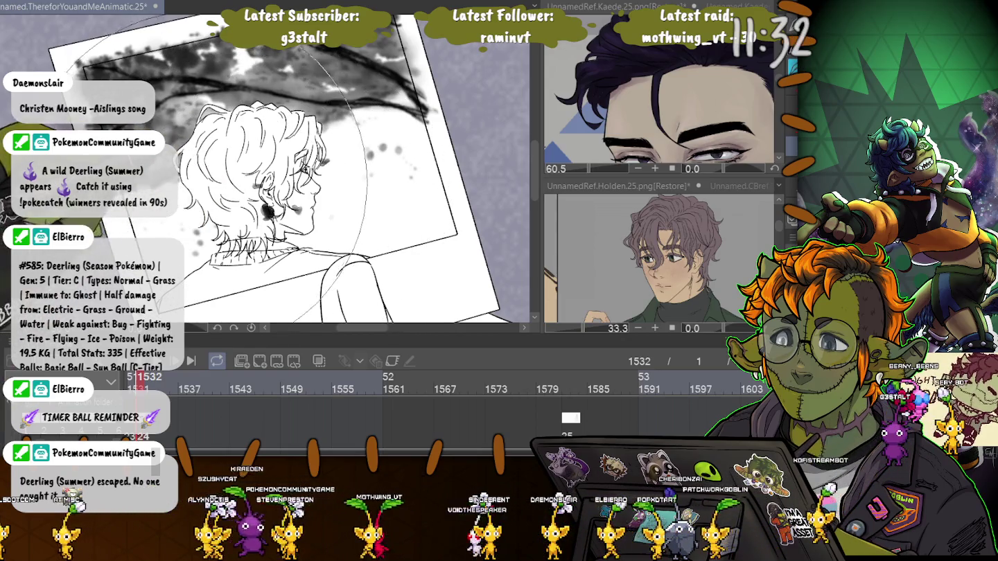
Stamp dark ink spatter dots on the hair and around the face, undoing rejected attempts.
click(213, 137)
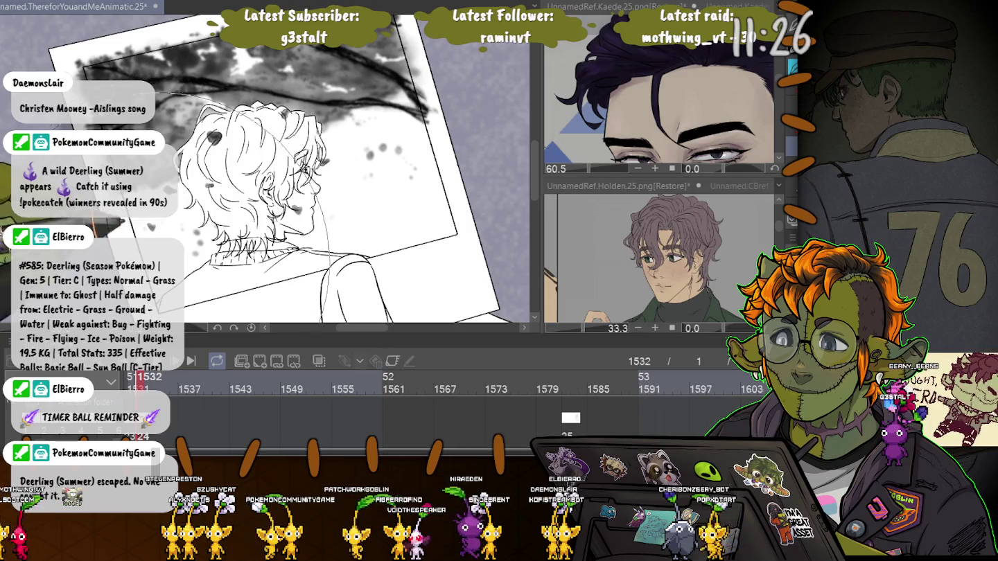
click(287, 208)
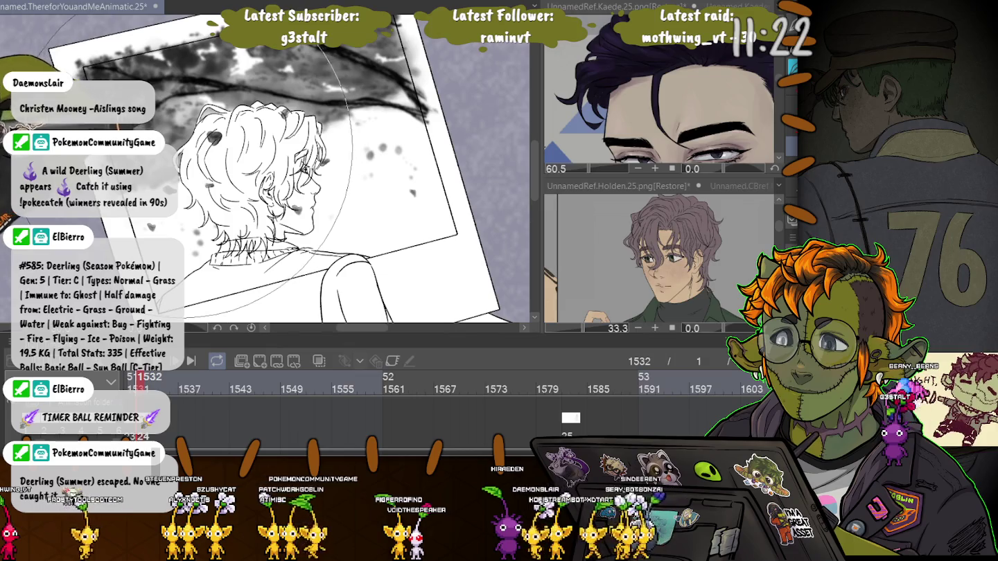
key(ctrl+z)
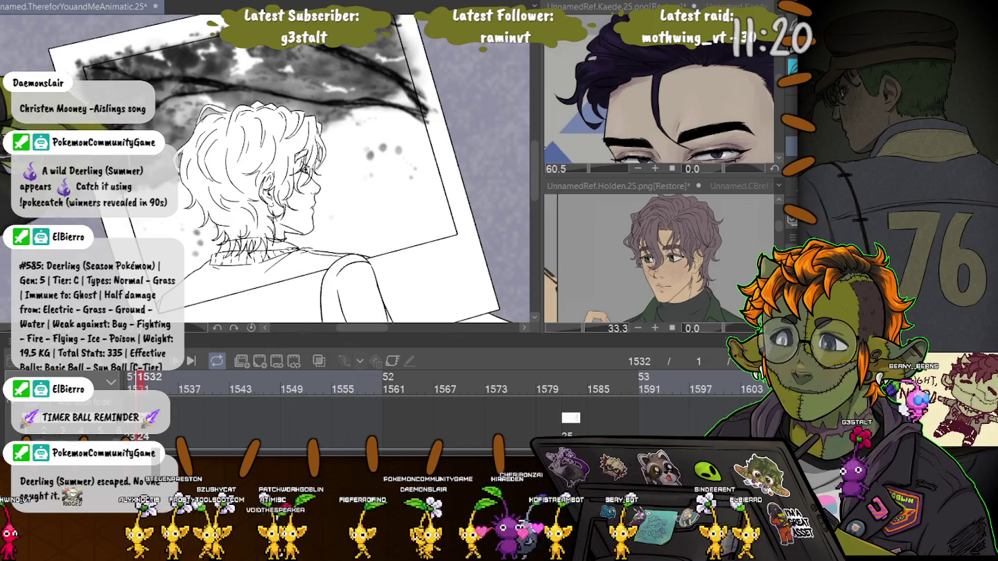
click(260, 166)
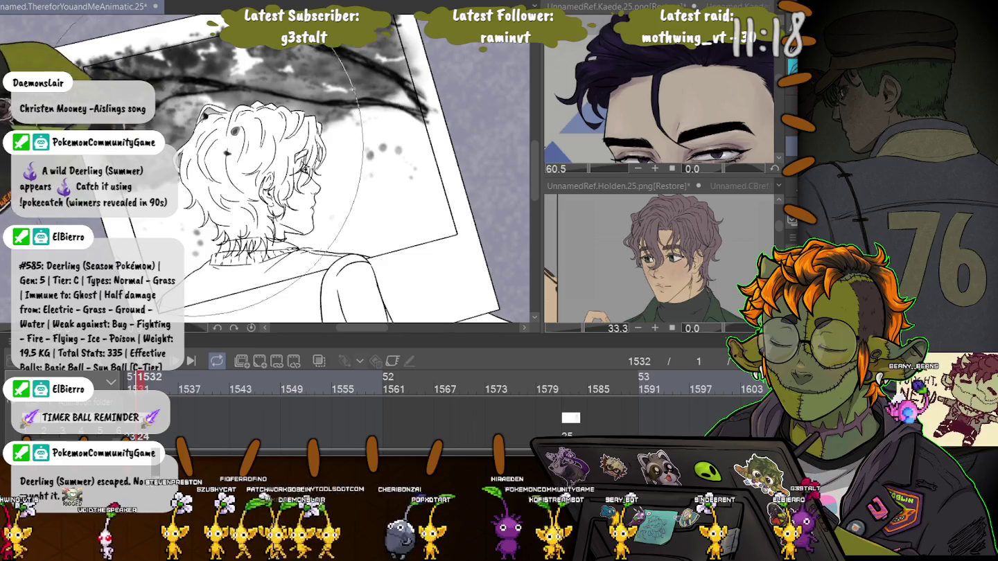
key(ctrl+z)
click(262, 163)
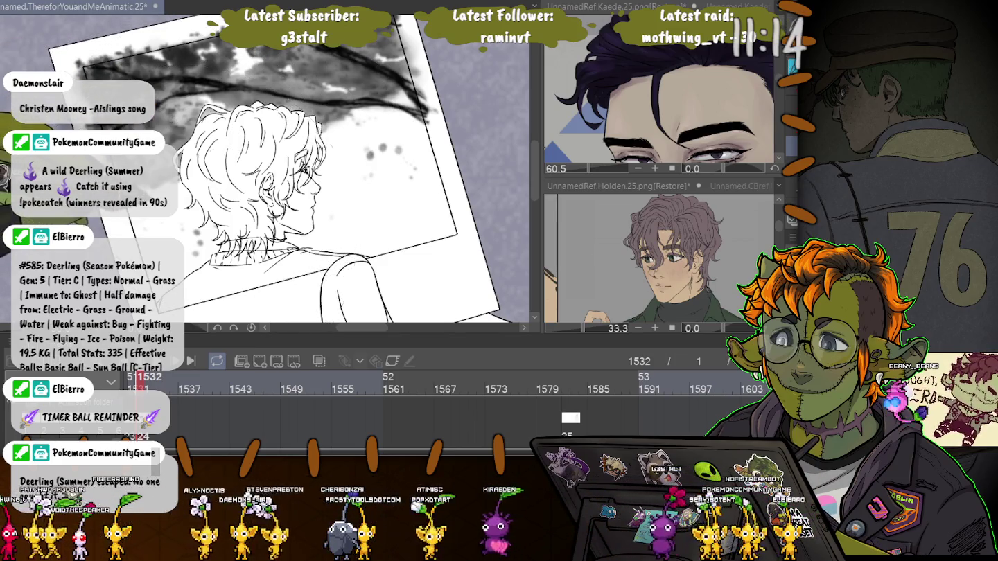
click(271, 182)
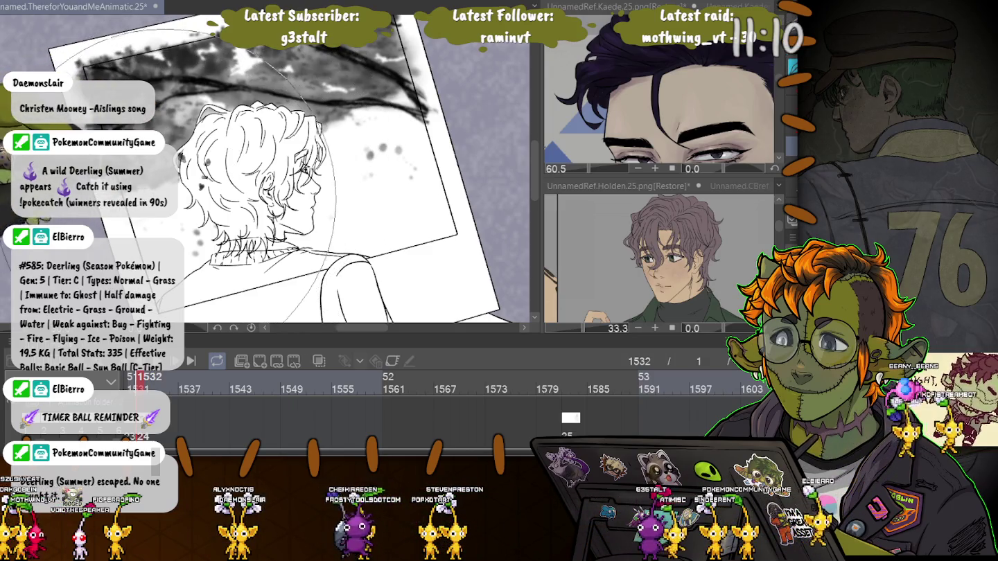
click(312, 142)
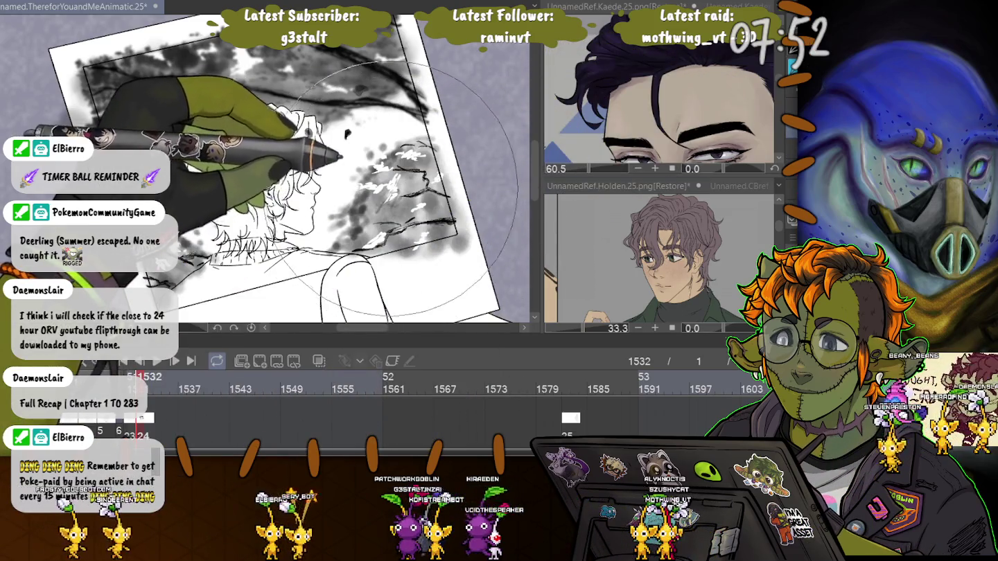
Resize the brush smaller and larger, then lasso a freehand selection right of the figure.
key(bracketleft)
key(bracketleft)
key(bracketleft)
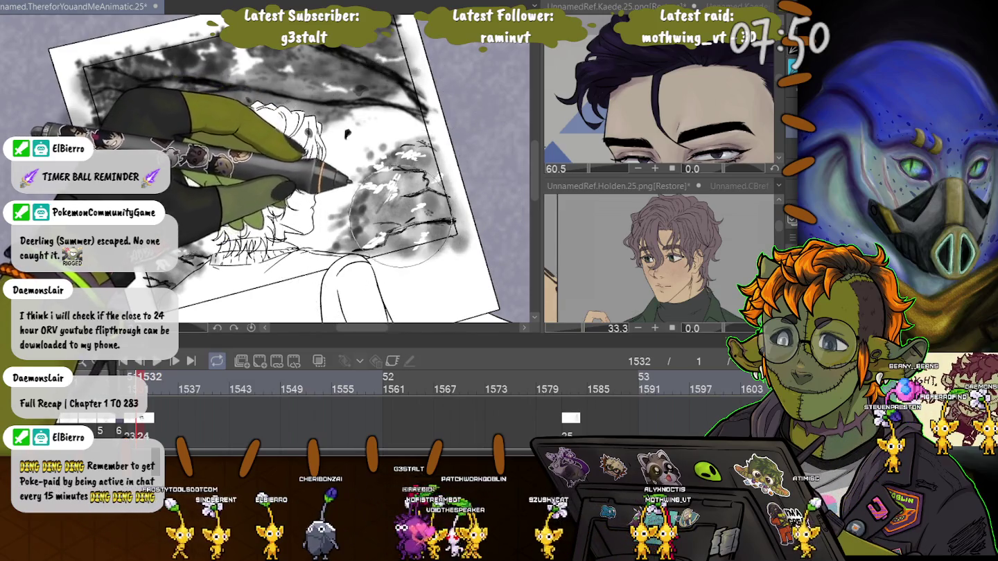
key(bracketright)
key(bracketright)
key(bracketright)
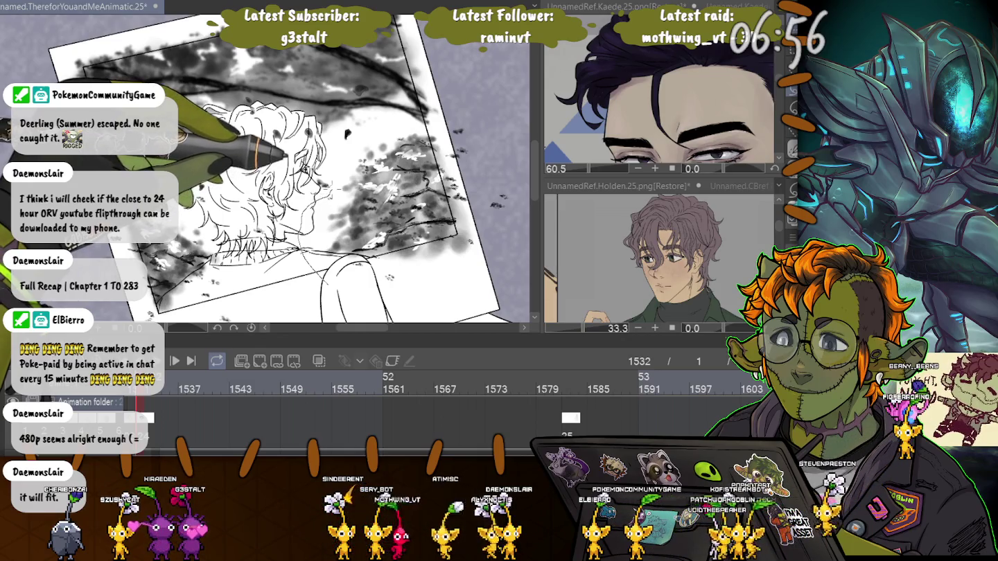
drag(332, 173, 333, 305)
drag(282, 246, 305, 256)
scroll(263, 171, down, 2)
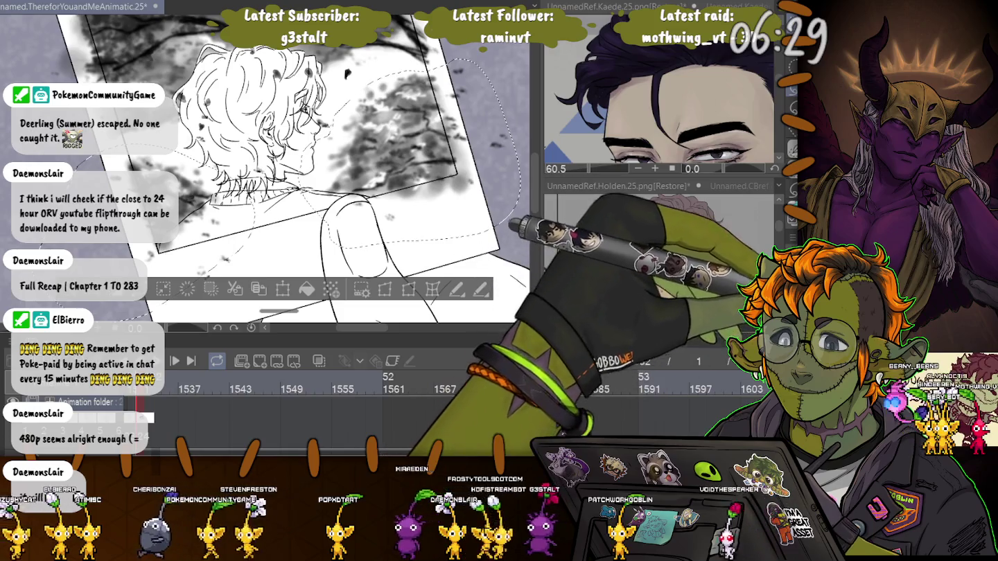
Clear the lasso selection, select all the hair line art, and zoom in close on the hair.
key(ctrl+d)
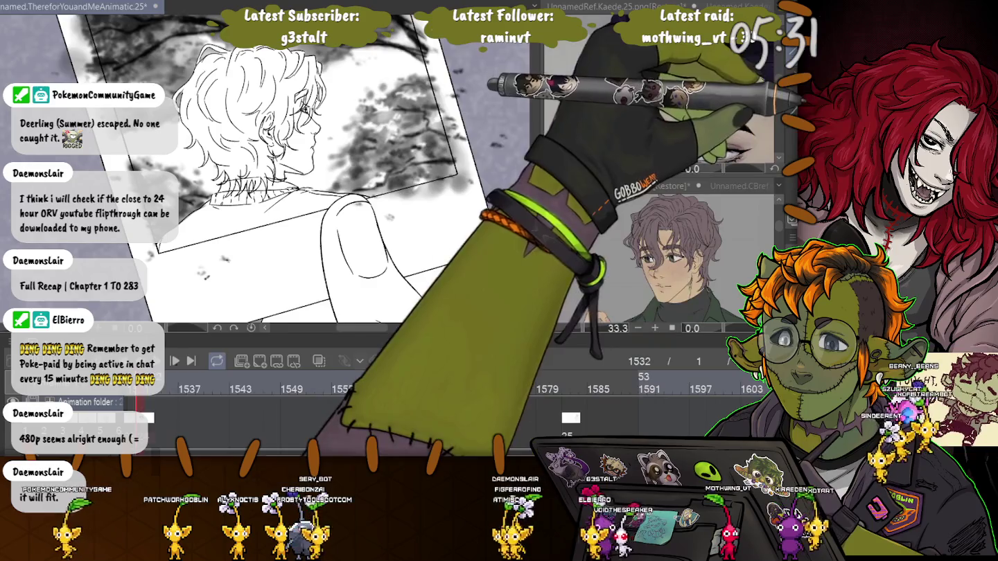
key(ctrl+a)
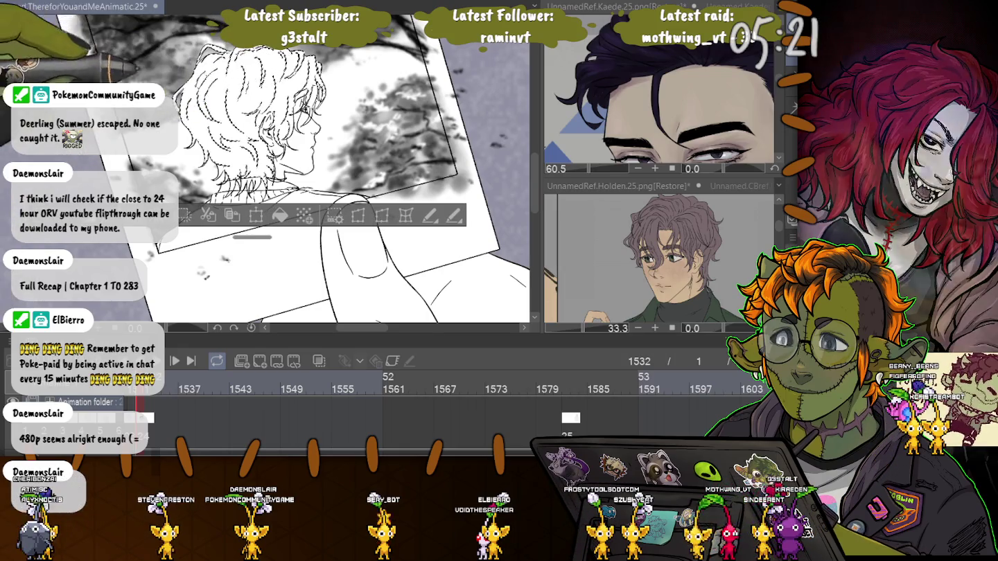
key(ctrl+plus)
key(ctrl+plus)
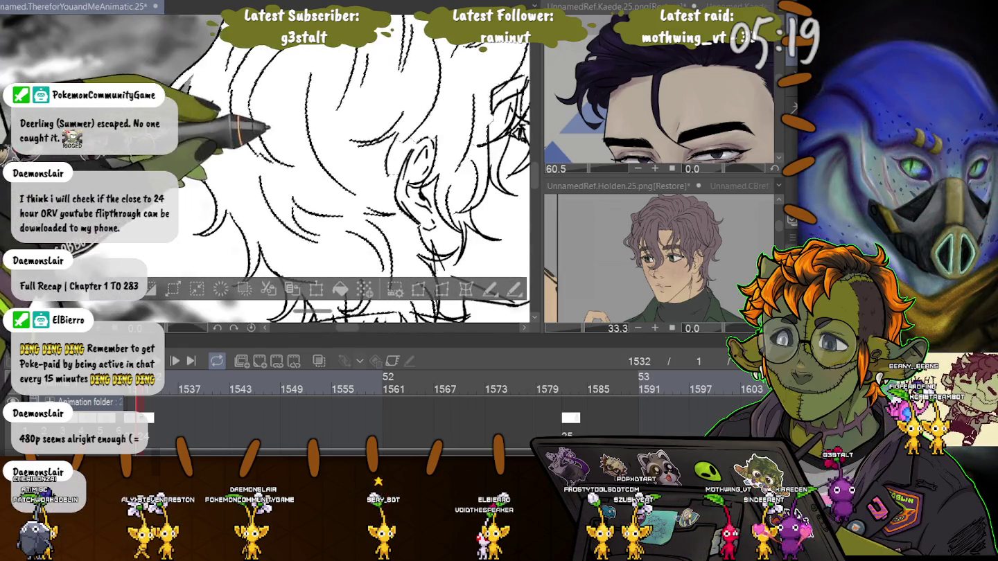
Zoom out and pan around the canvas to inspect the face profile.
key(ctrl+minus)
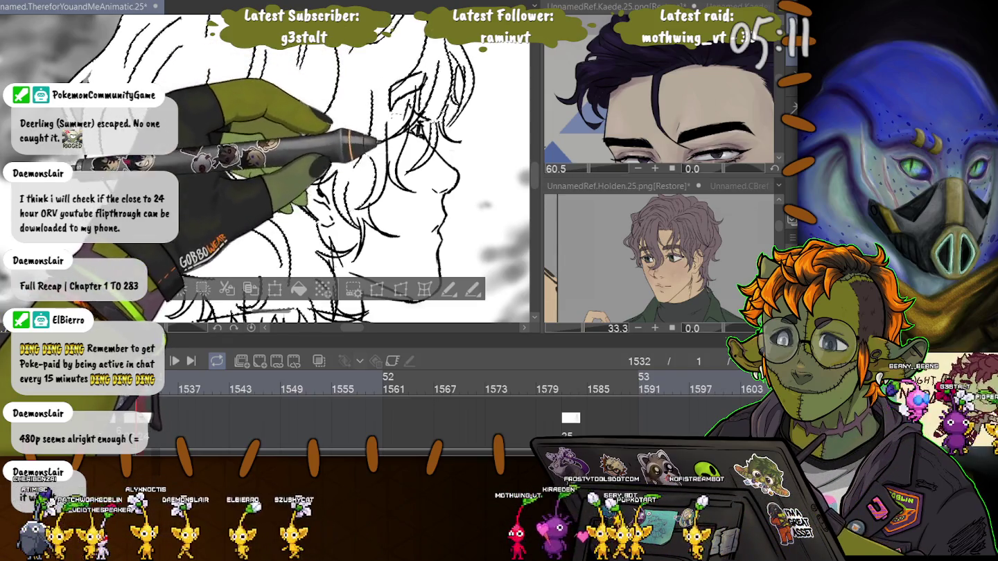
scroll(264, 166, down, 3)
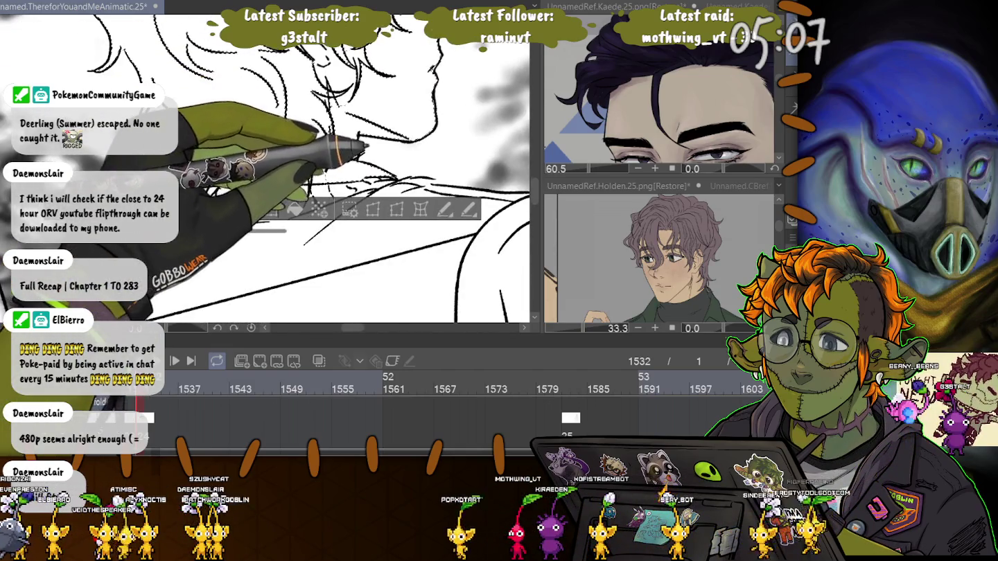
scroll(263, 165, up, 2)
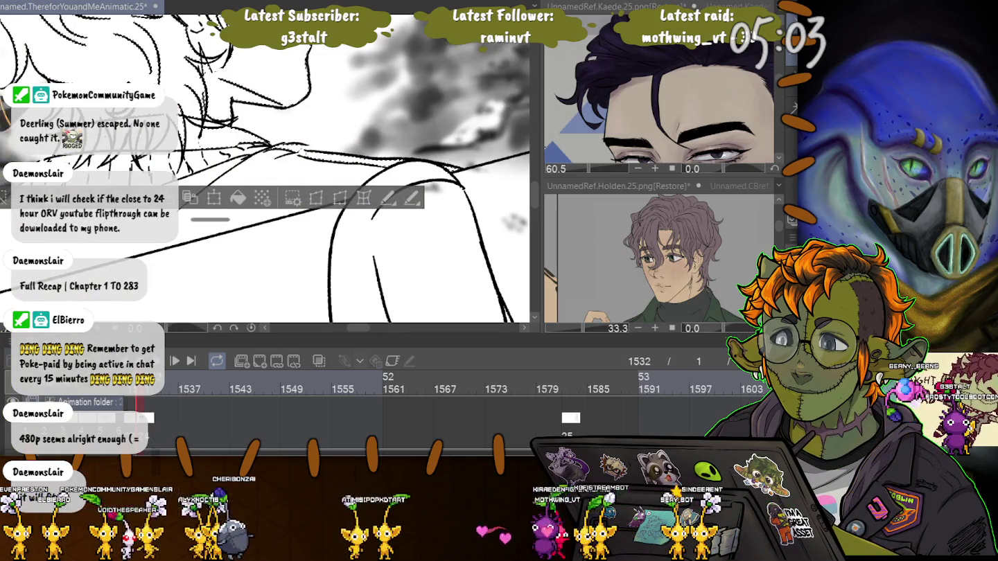
scroll(263, 166, down, 2)
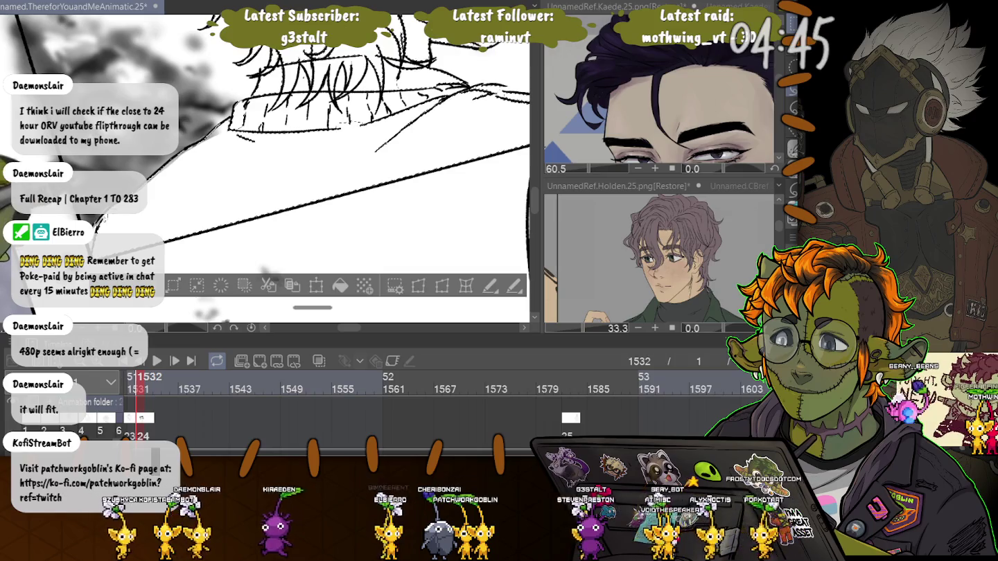
scroll(270, 165, right, 3)
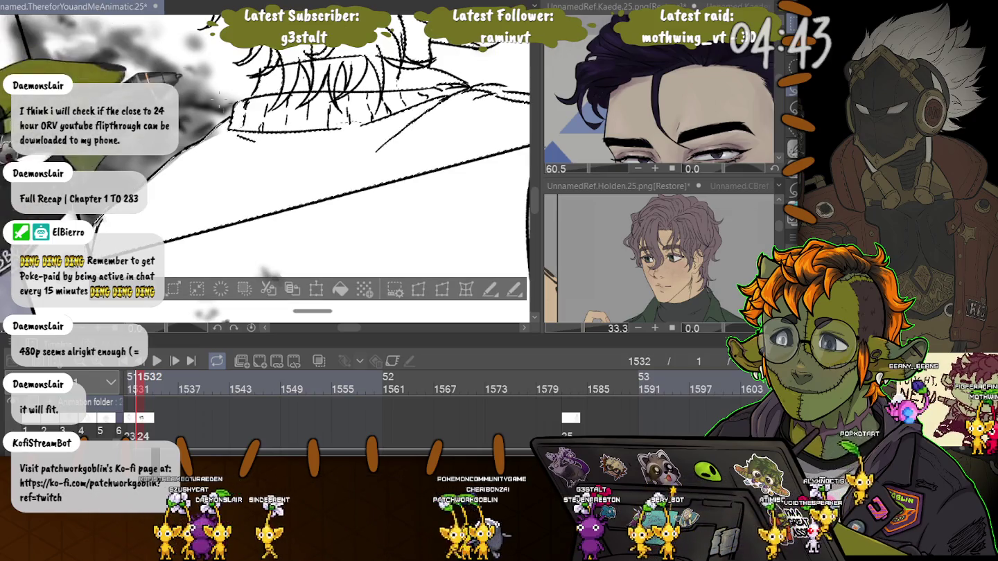
scroll(270, 166, right, 2)
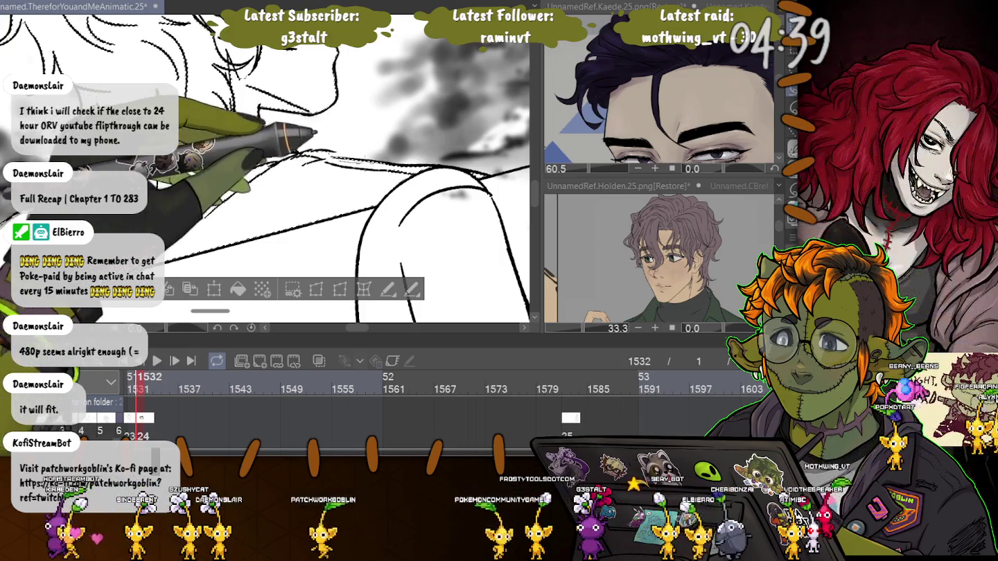
scroll(270, 166, left, 2)
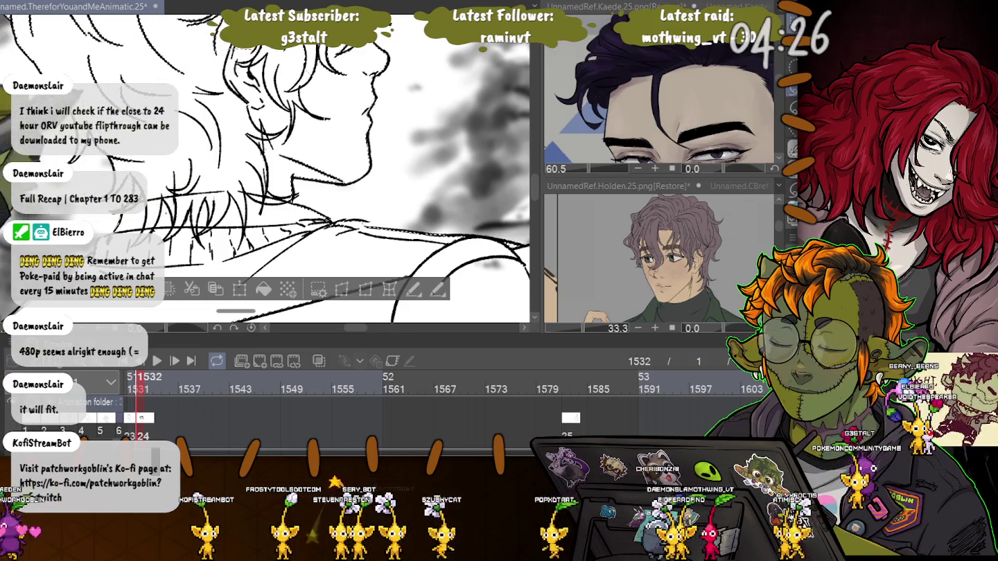
scroll(270, 165, up, 2)
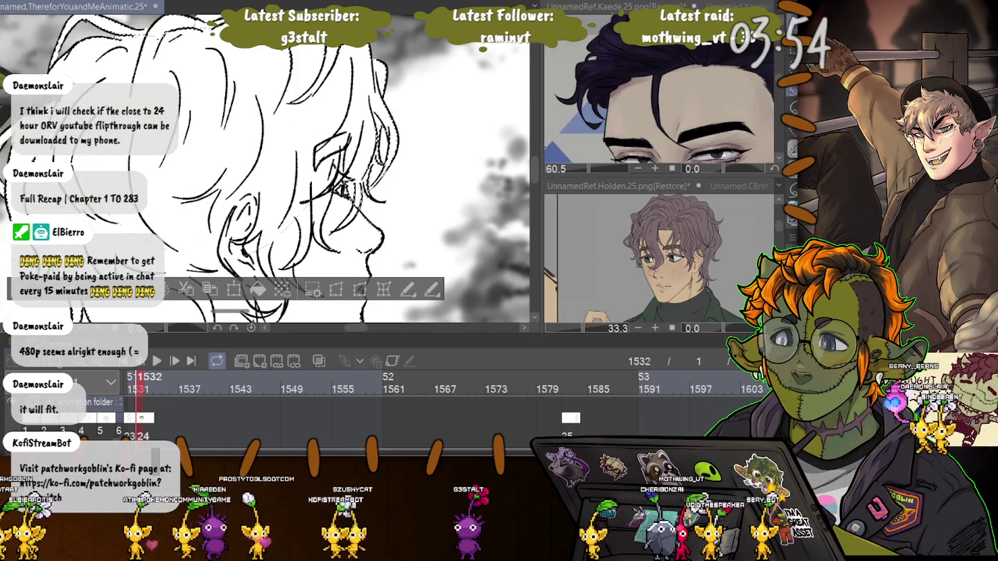
Zoom in on the head profile, clear the selection, and zoom out to the full polaroid.
key(ctrl+plus)
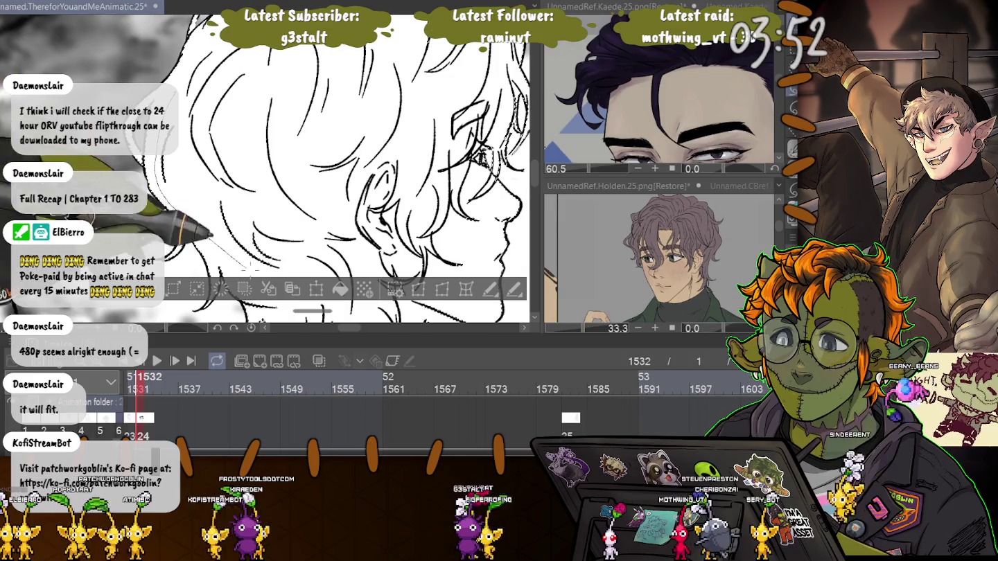
scroll(258, 206, up, 5)
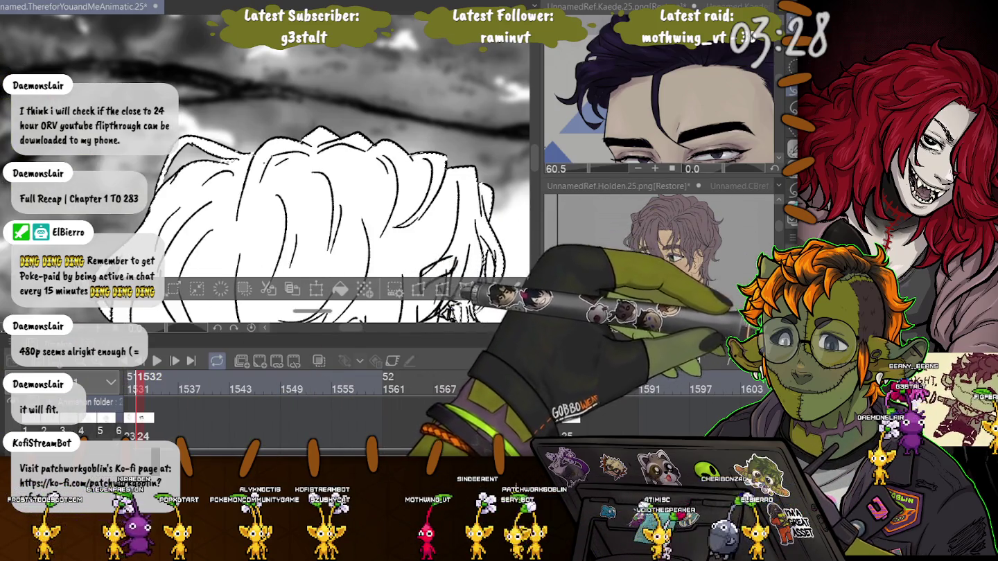
key(ctrl+d)
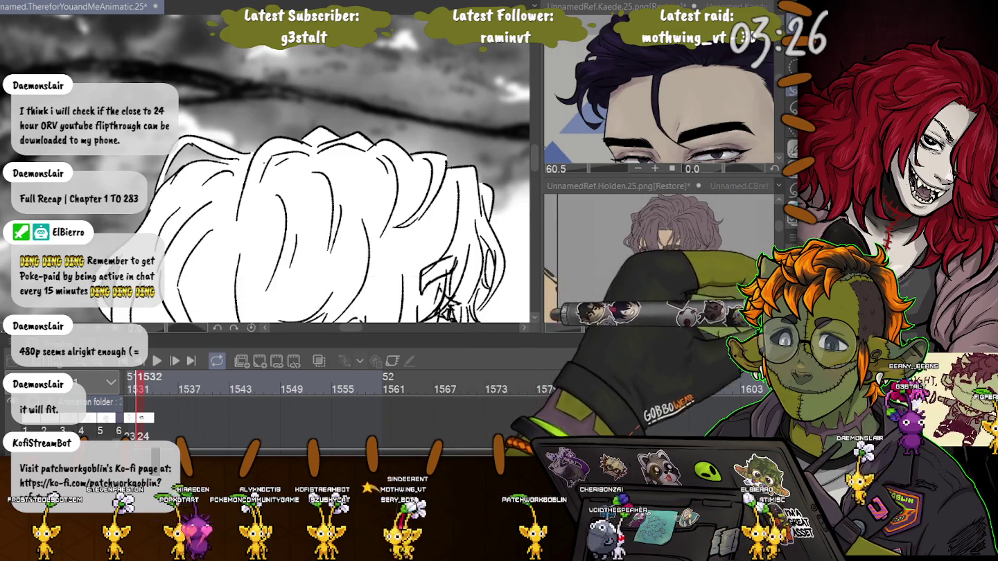
key(ctrl+minus)
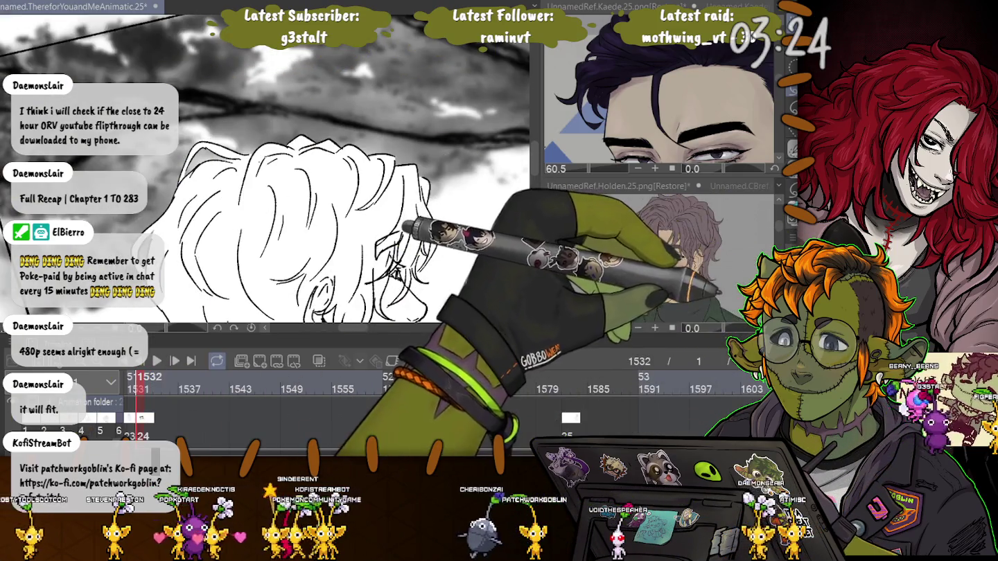
key(ctrl+minus)
key(ctrl+minus)
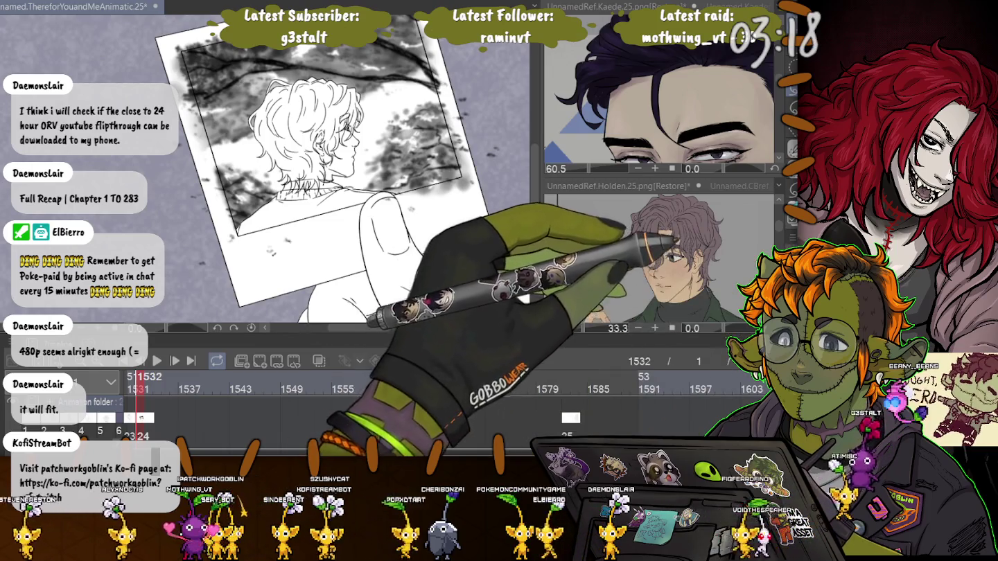
Select the hair and shoulders, fill them with flat grey, and deselect.
click(312, 158)
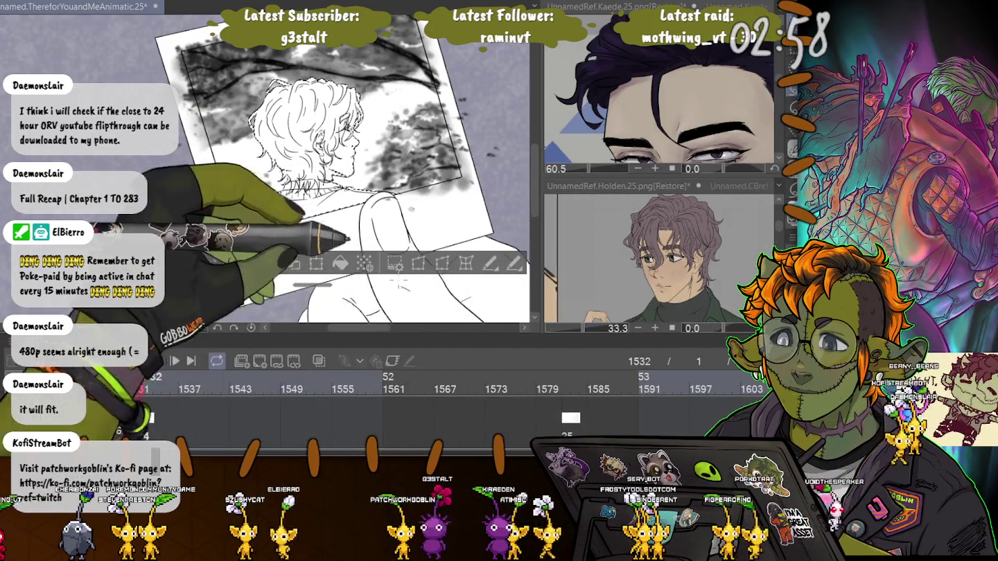
click(340, 262)
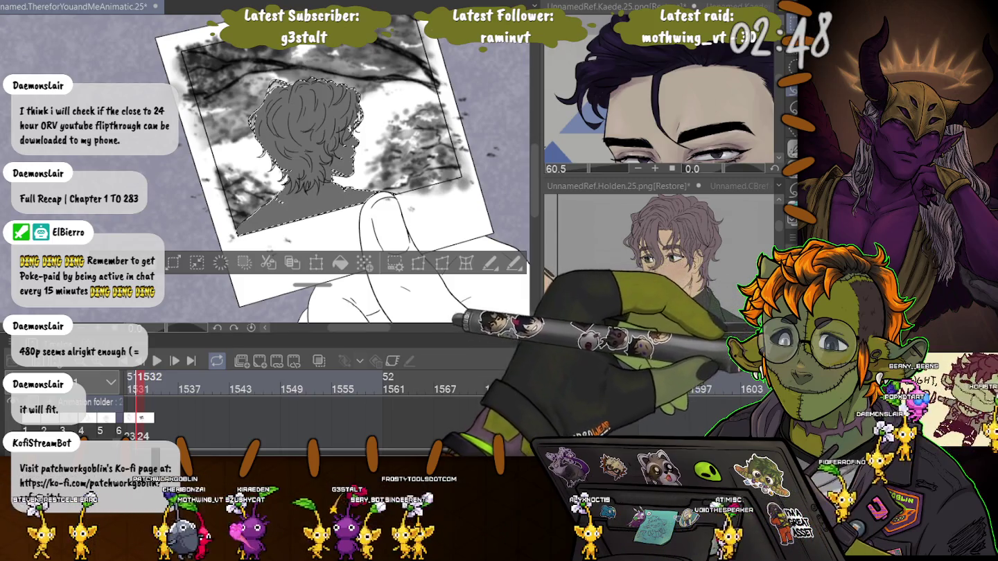
key(ctrl+d)
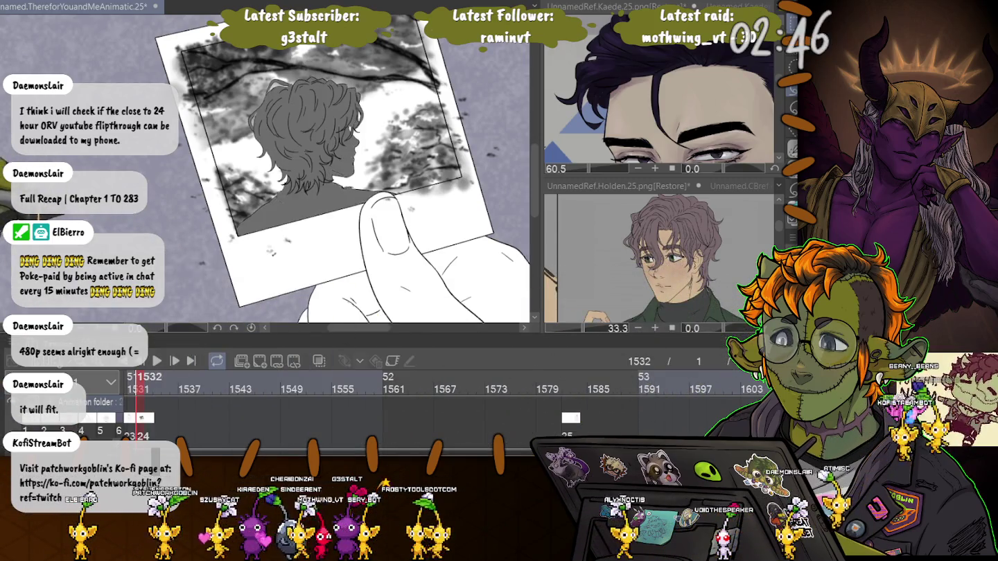
Lasso small areas at the ear and along the jaw and chin edge, then deselect.
scroll(290, 166, up, 3)
scroll(290, 167, up, 2)
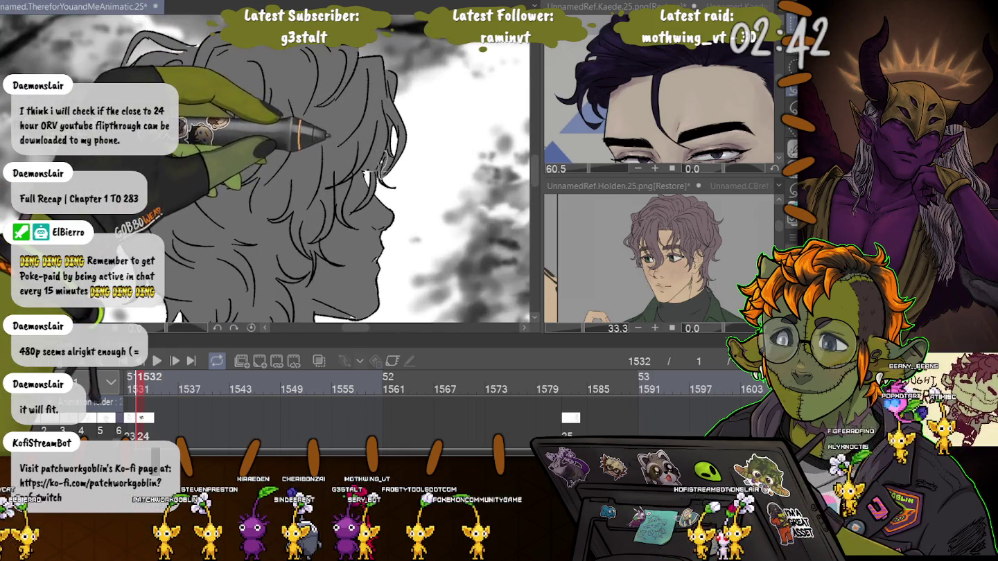
drag(377, 154, 385, 174)
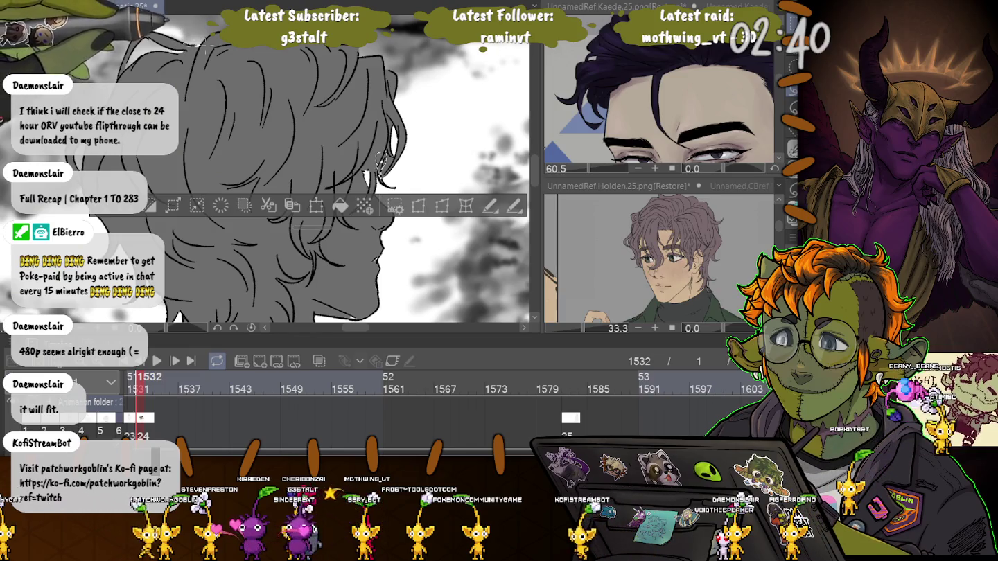
scroll(312, 173, up, 1)
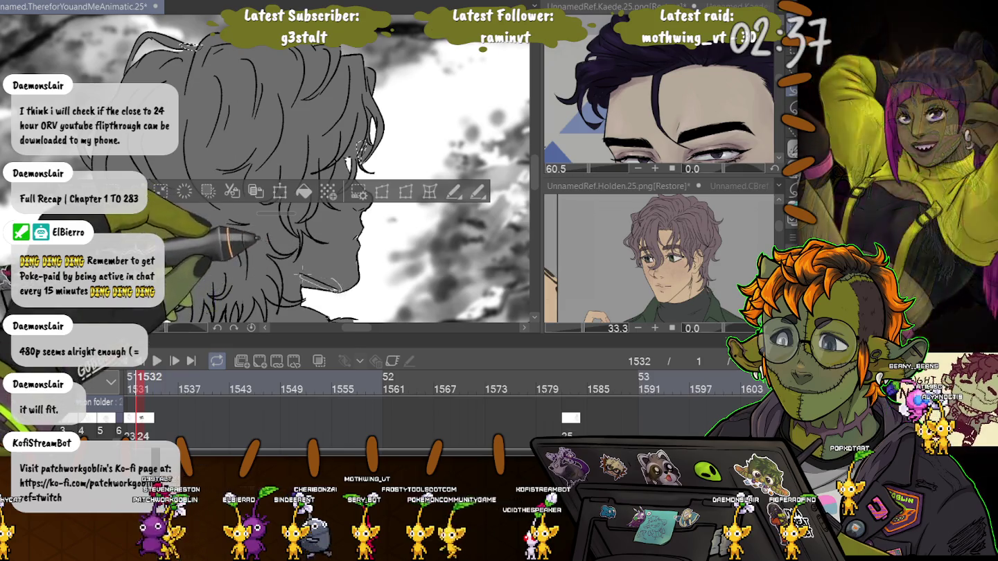
drag(349, 221, 355, 274)
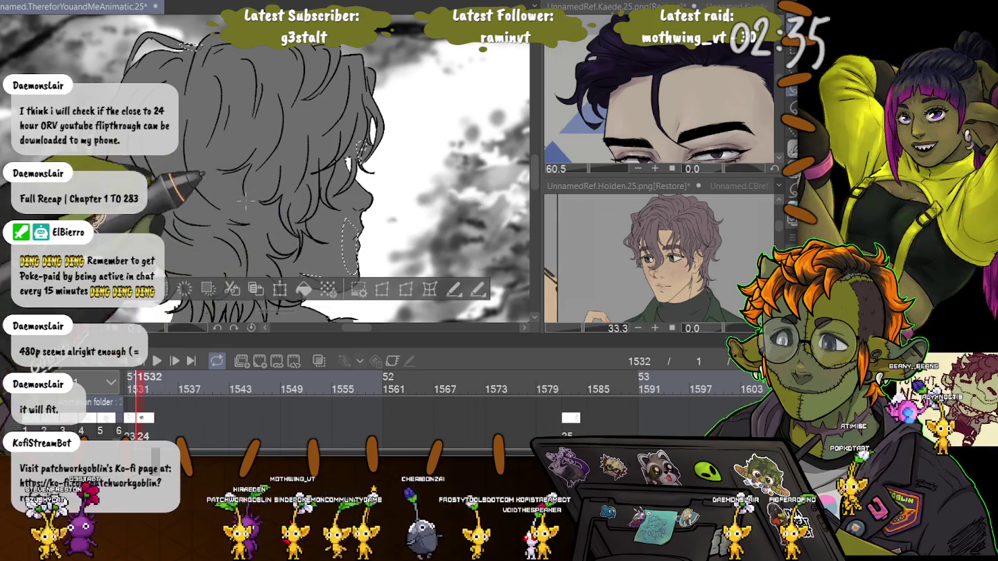
drag(248, 197, 234, 69)
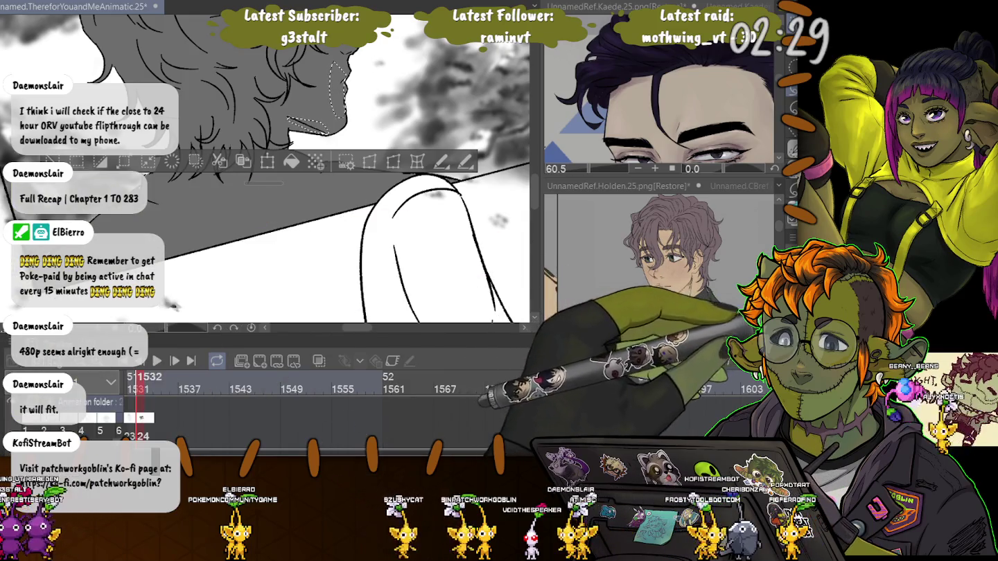
key(ctrl+d)
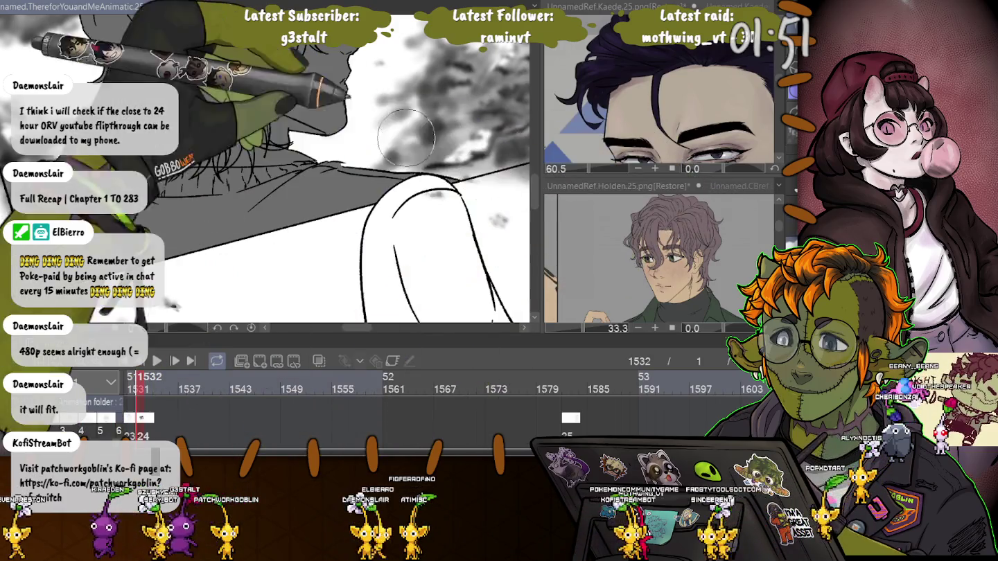
Zoom out, dab white highlights across several spots of the hair, then undo them.
scroll(424, 142, down, 2)
scroll(395, 138, down, 2)
scroll(367, 135, down, 2)
scroll(309, 129, down, 1)
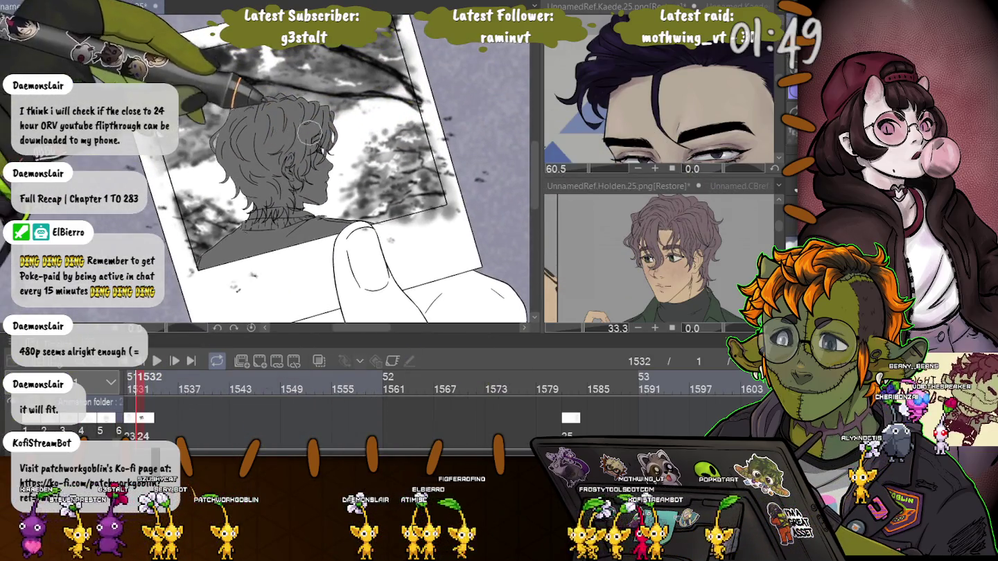
drag(308, 131, 259, 136)
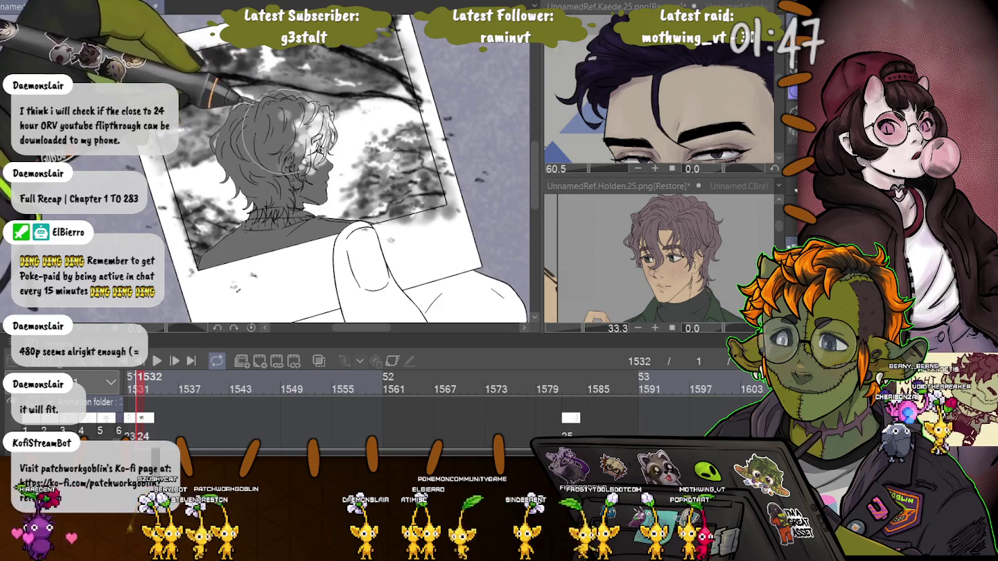
click(280, 127)
click(302, 130)
click(278, 145)
click(303, 151)
click(285, 166)
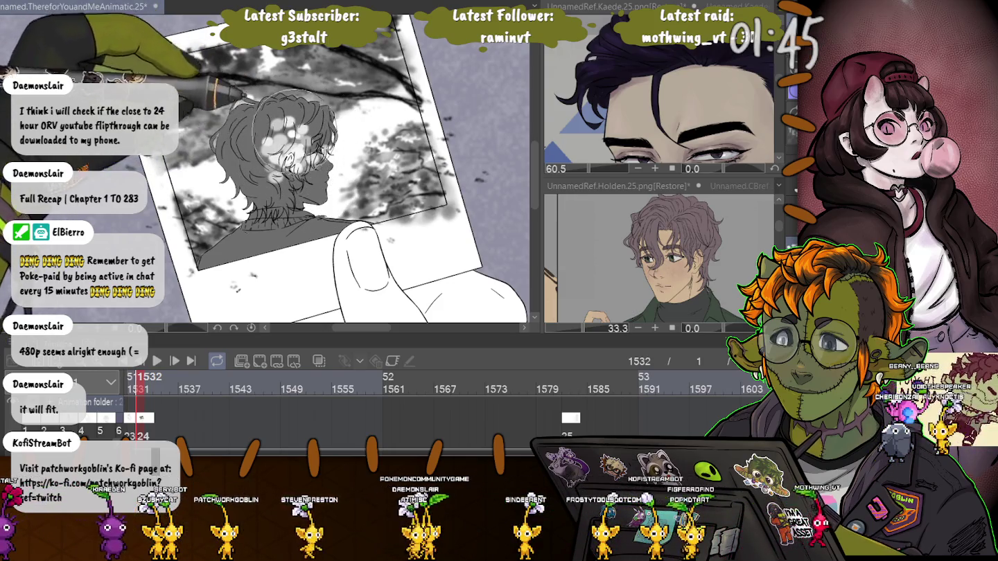
key(ctrl+z)
key(ctrl+z)
key(ctrl+z)
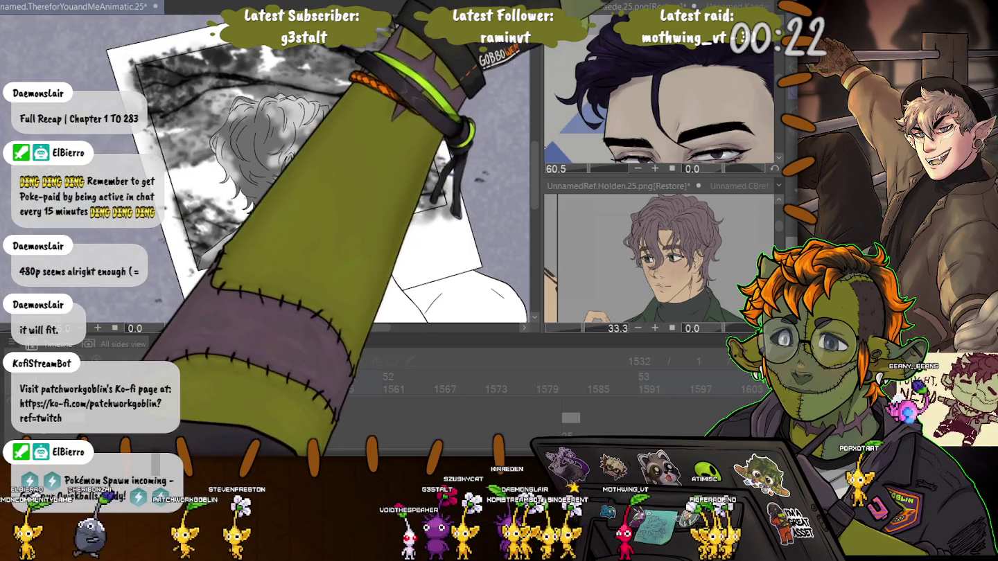
Fill the curly hair and jacket with grey.
click(275, 244)
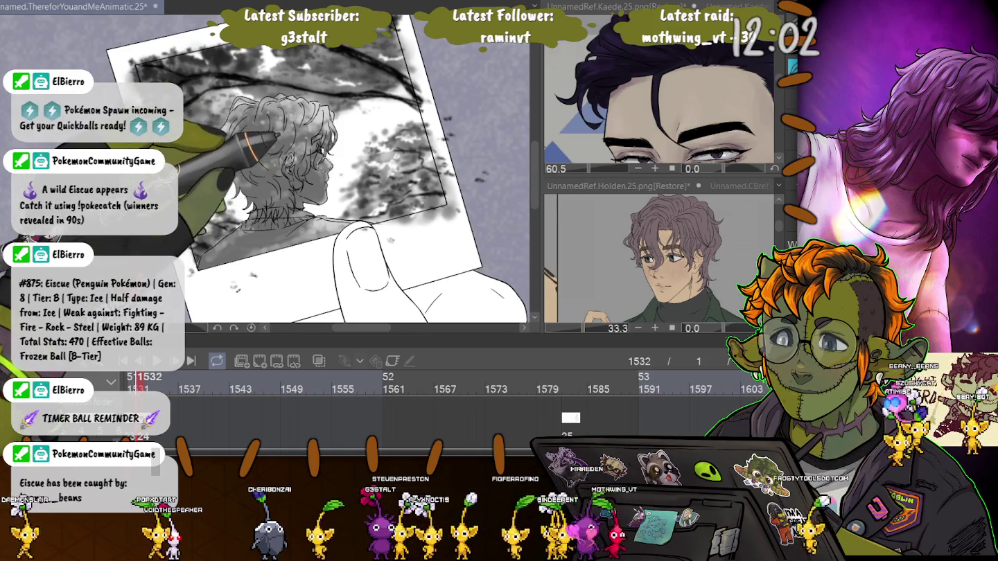
Zoom in on the head, then zoom back out and reset the view to the whole photo.
scroll(235, 149, up, 2)
scroll(235, 149, up, 2)
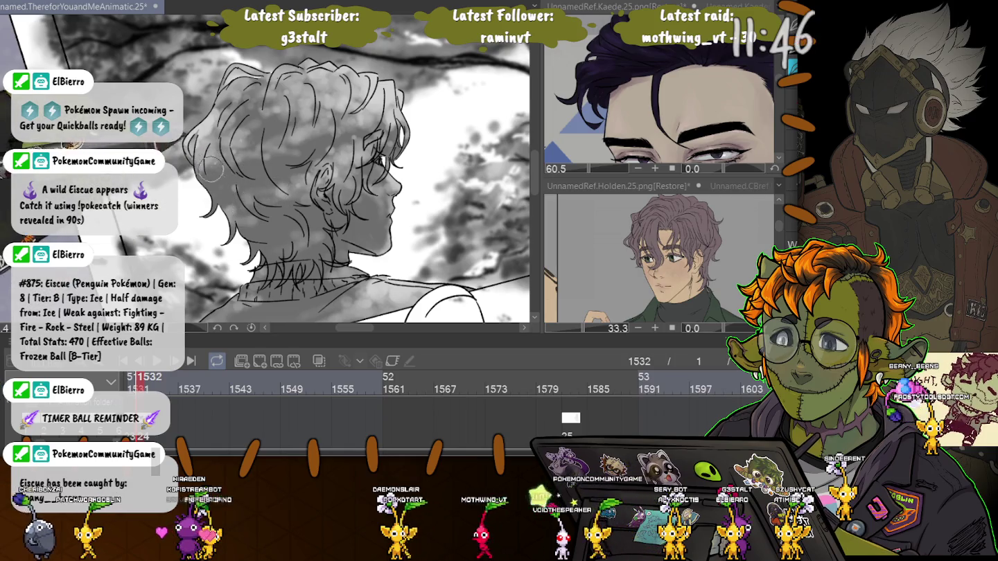
key(ctrl+minus)
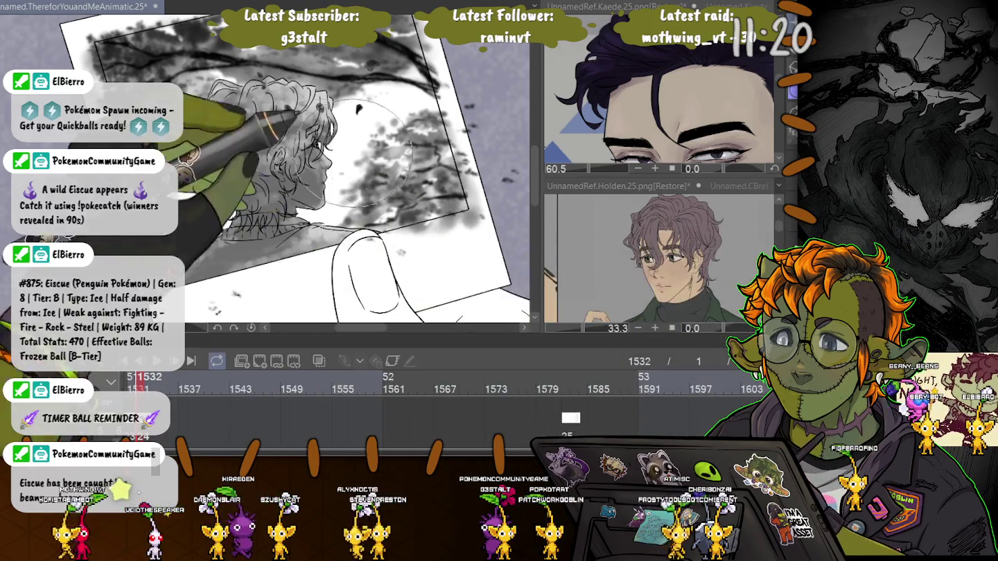
key(ctrl+0)
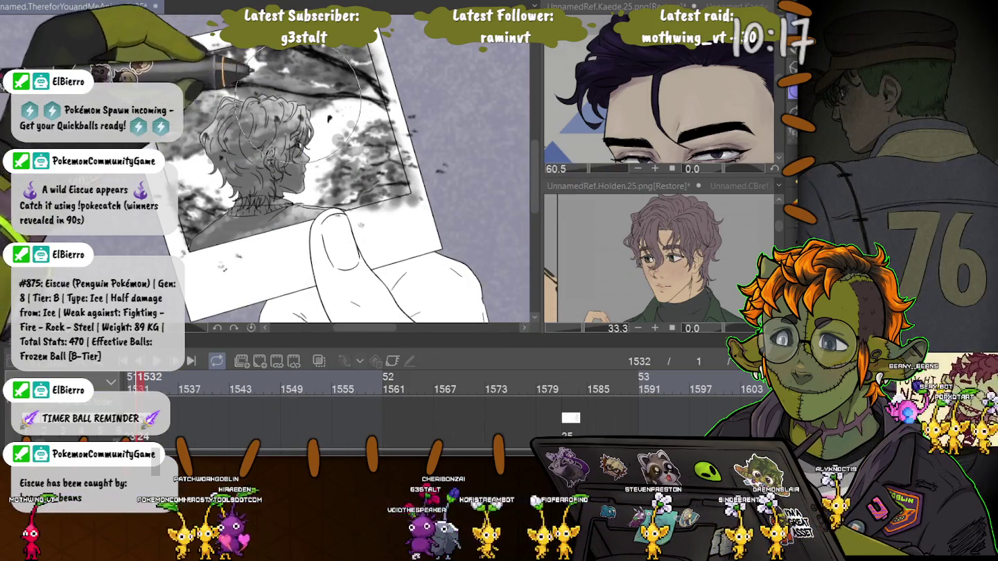
Erase grey below the neck, undo it, and show the brush options and Layer palettes.
drag(221, 232, 282, 244)
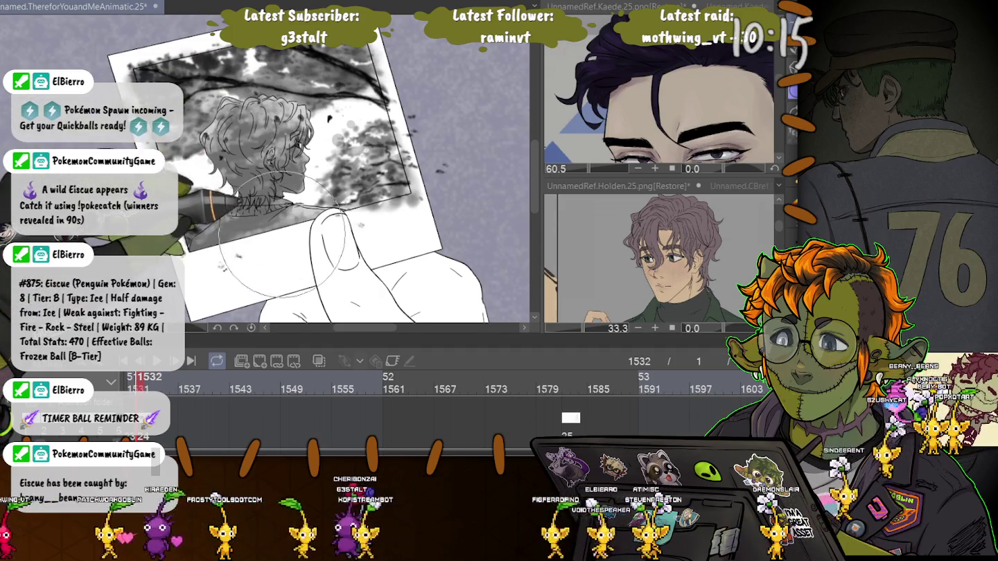
key(ctrl+z)
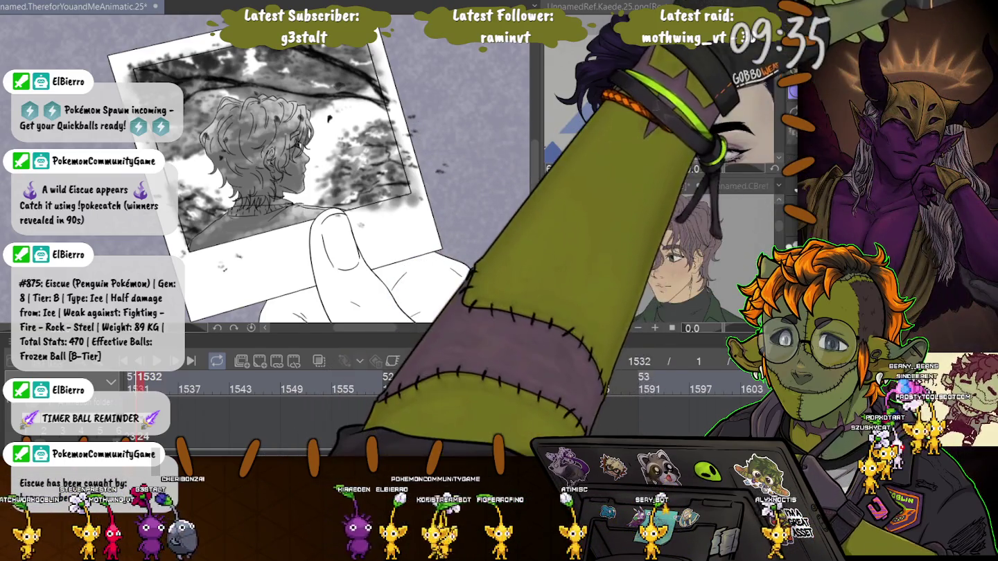
key(Tab)
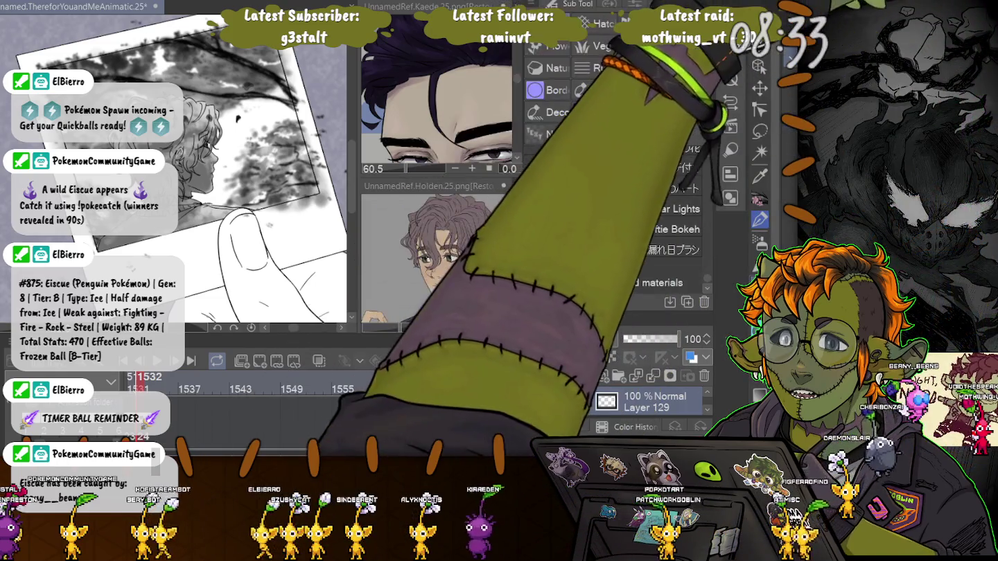
Hide the Sub Tool and Layer palettes with Tab to widen the canvas.
key(Tab)
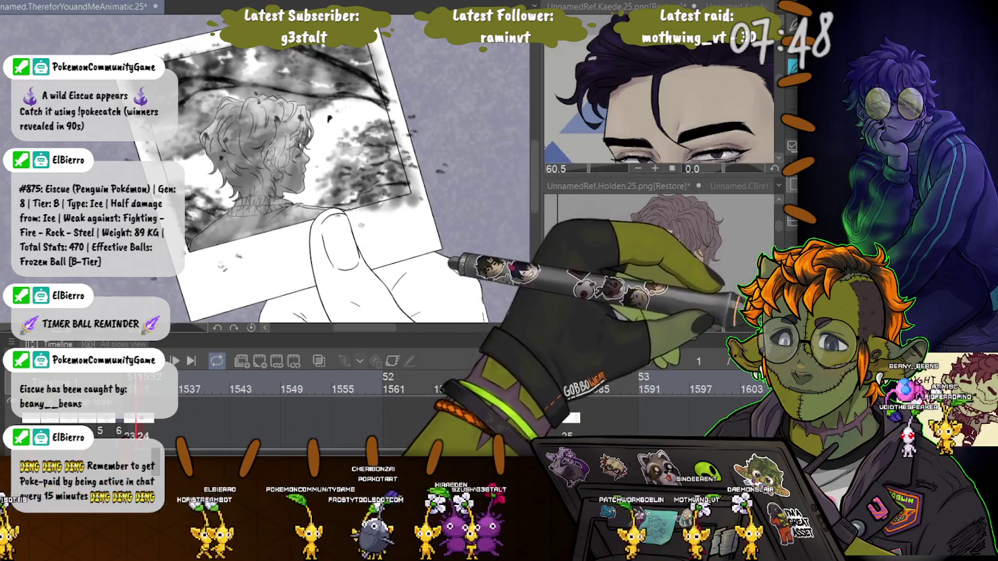
Undo the grey tone and texture behind the hair inside the polaroid, then redo the white fill.
key(ctrl+z)
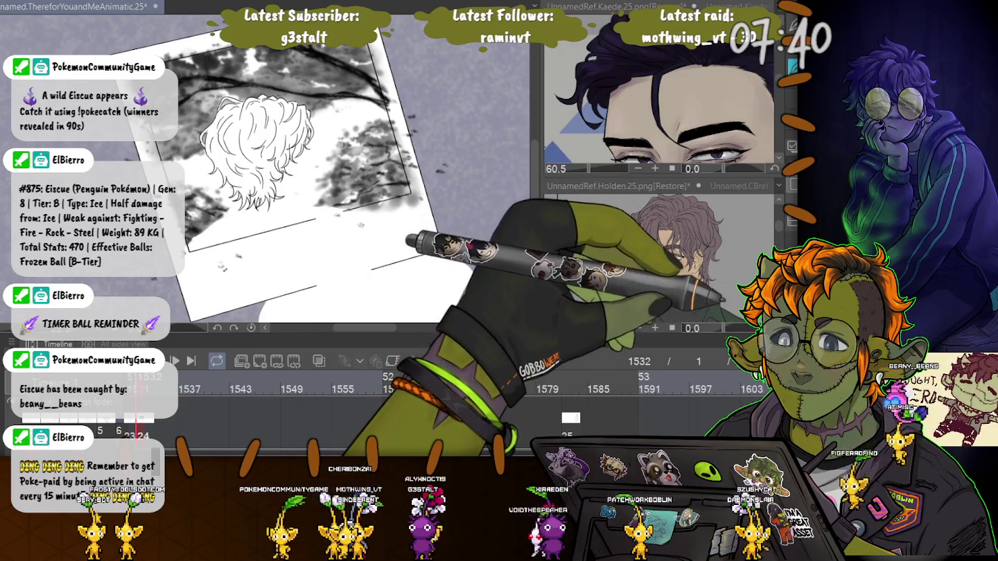
key(ctrl+z)
key(ctrl+z)
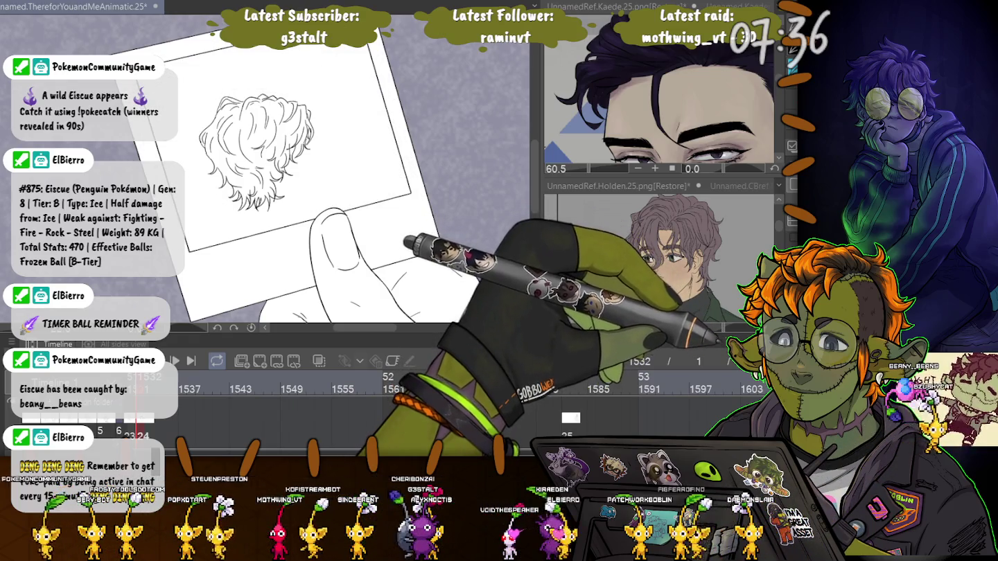
key(ctrl+z)
key(ctrl+y)
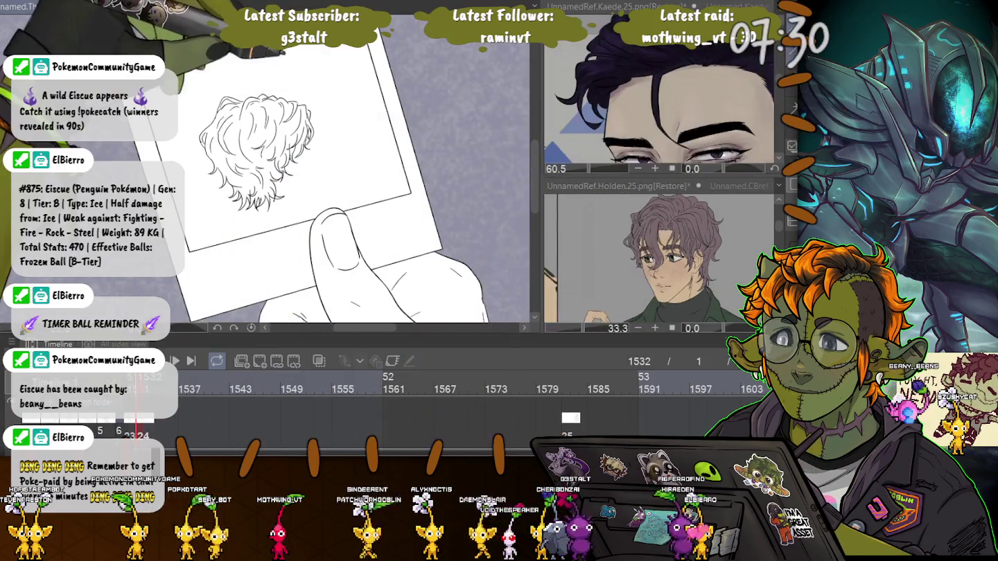
key(ctrl+a)
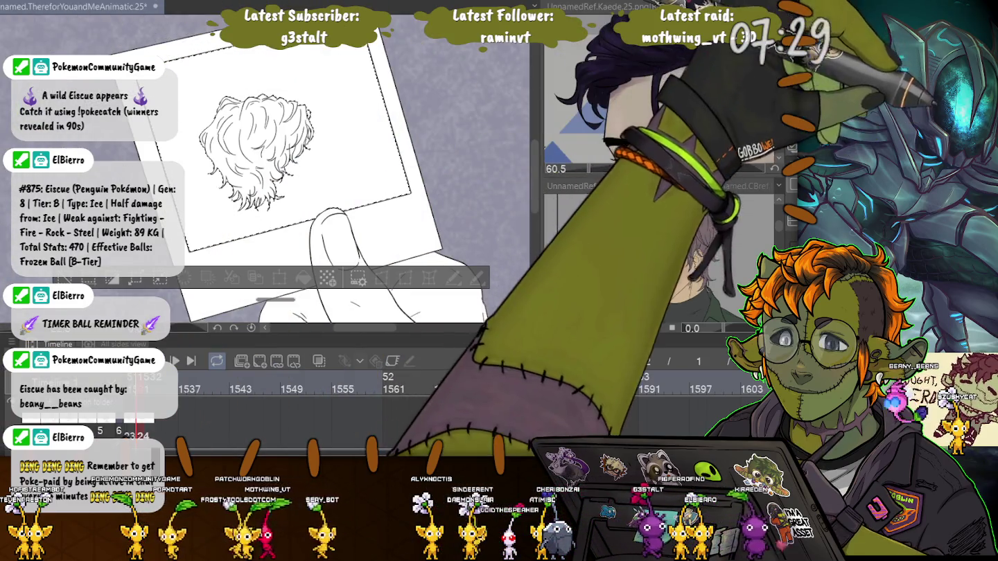
Select around the polaroid and show the sketched head and shoulders as a flat grey silhouette.
drag(219, 87, 284, 207)
key(ctrl+z)
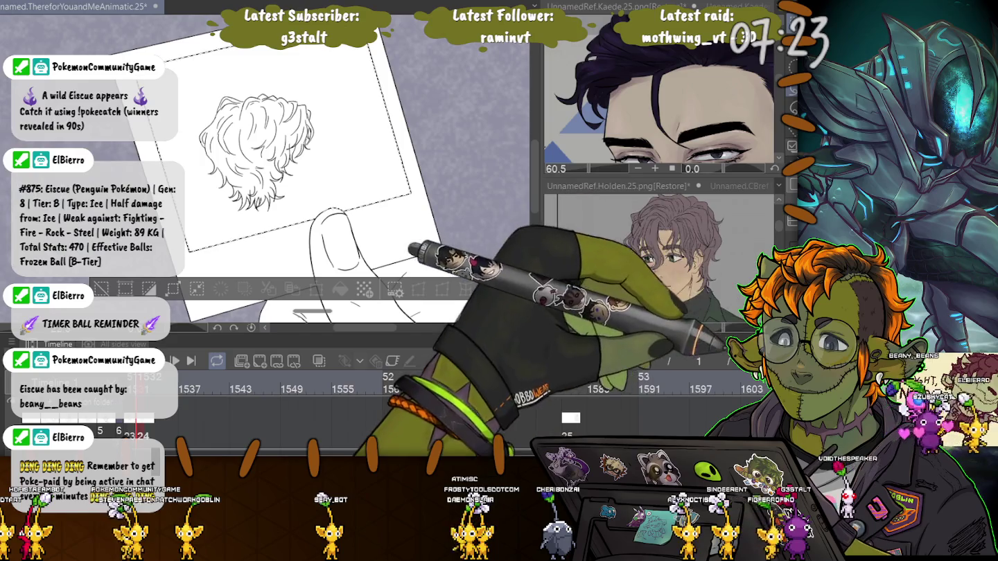
click(249, 195)
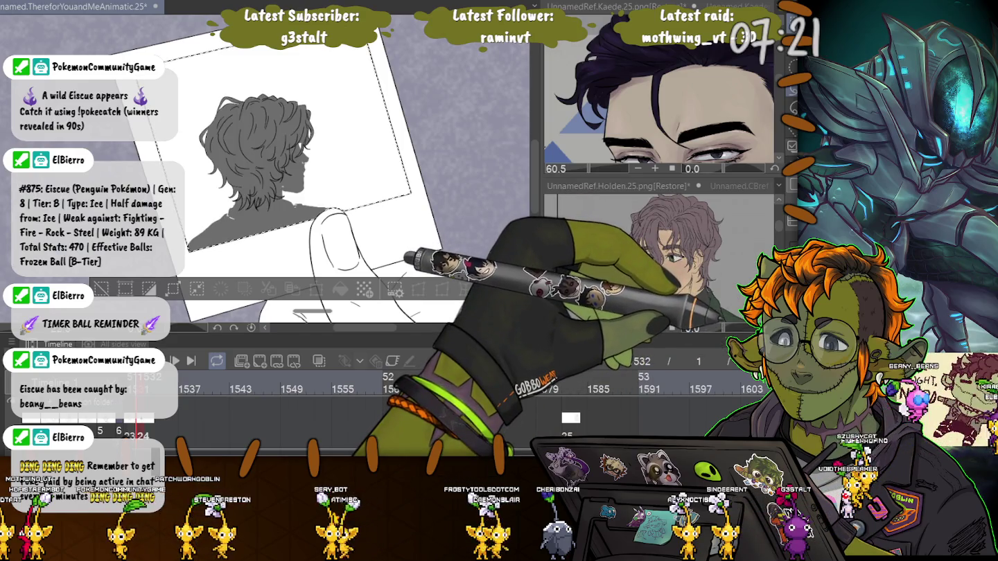
Make the textured hair tone and the tree background texture inside the photo visible again.
click(257, 139)
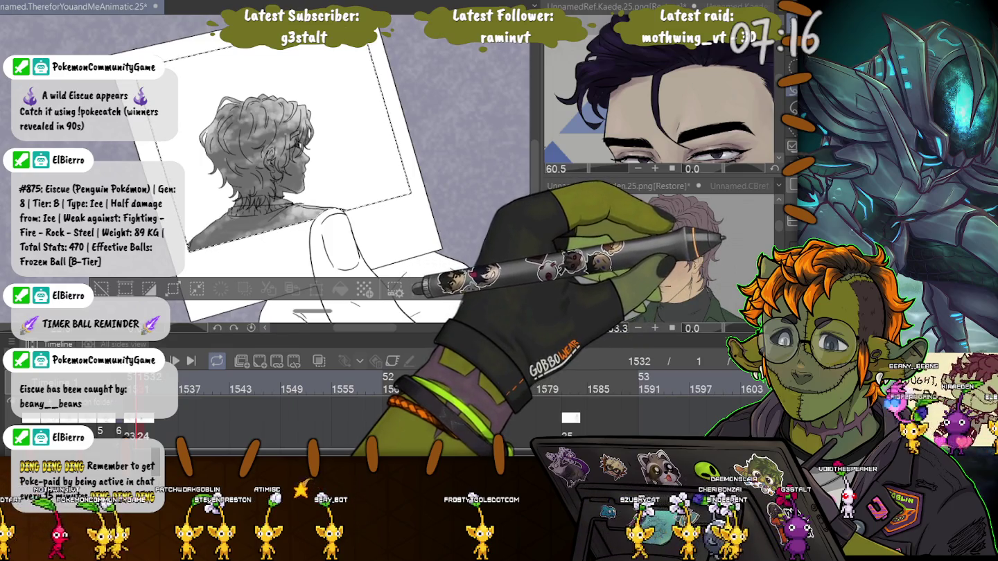
click(257, 153)
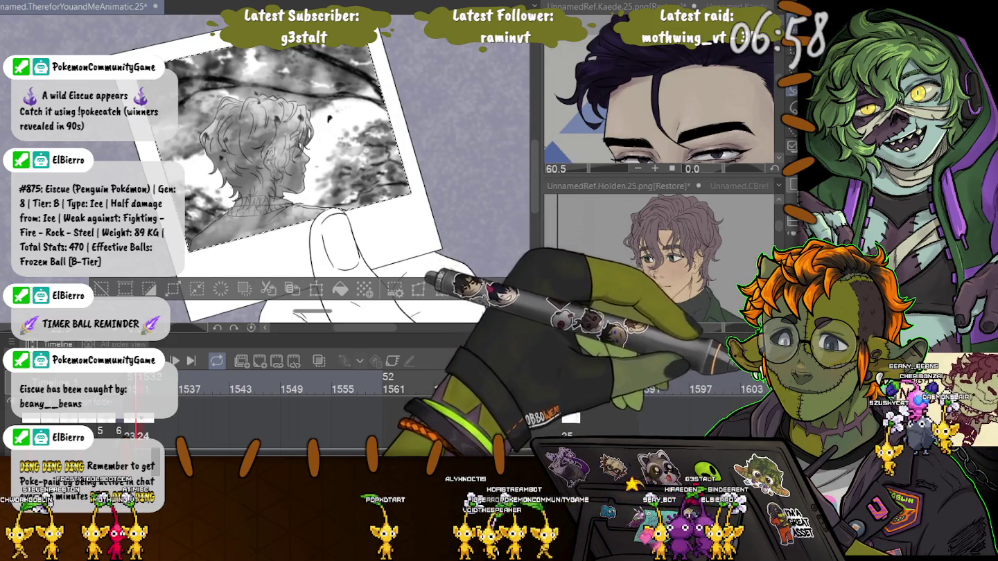
Deselect the polaroid and zoom in on the hand holding the photo.
key(ctrl+d)
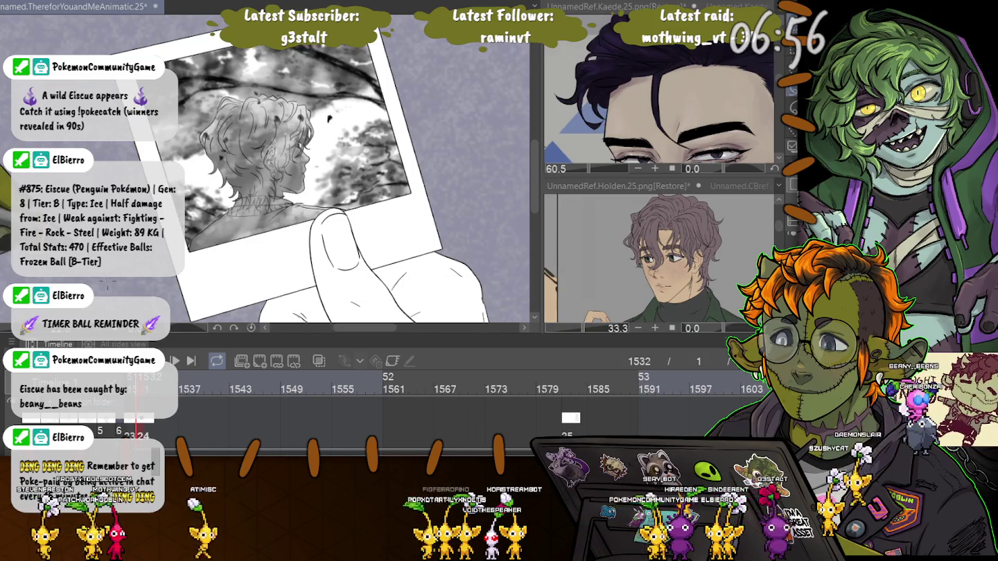
scroll(155, 69, down, 2)
scroll(154, 69, down, 1)
scroll(155, 70, down, 2)
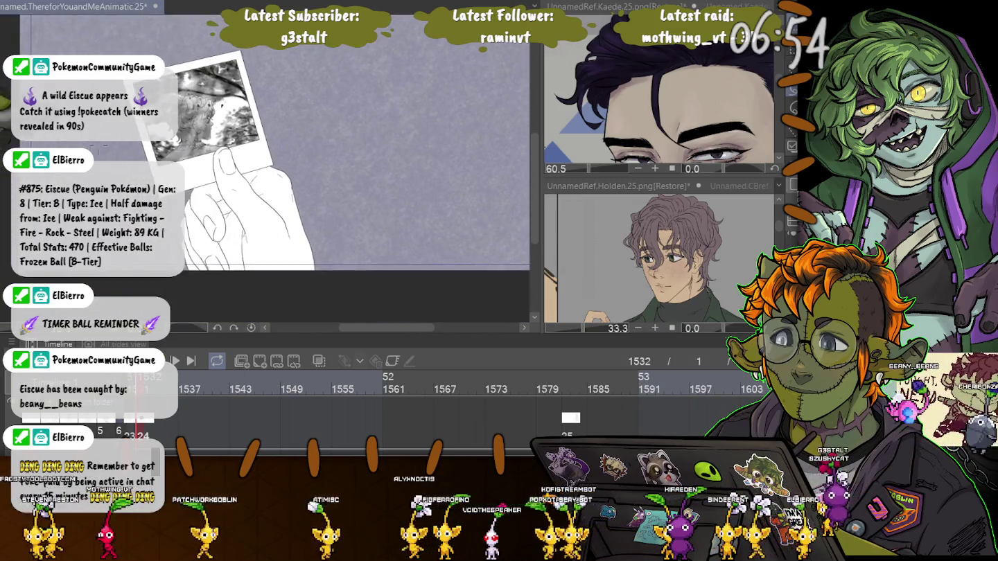
scroll(149, 163, up, 4)
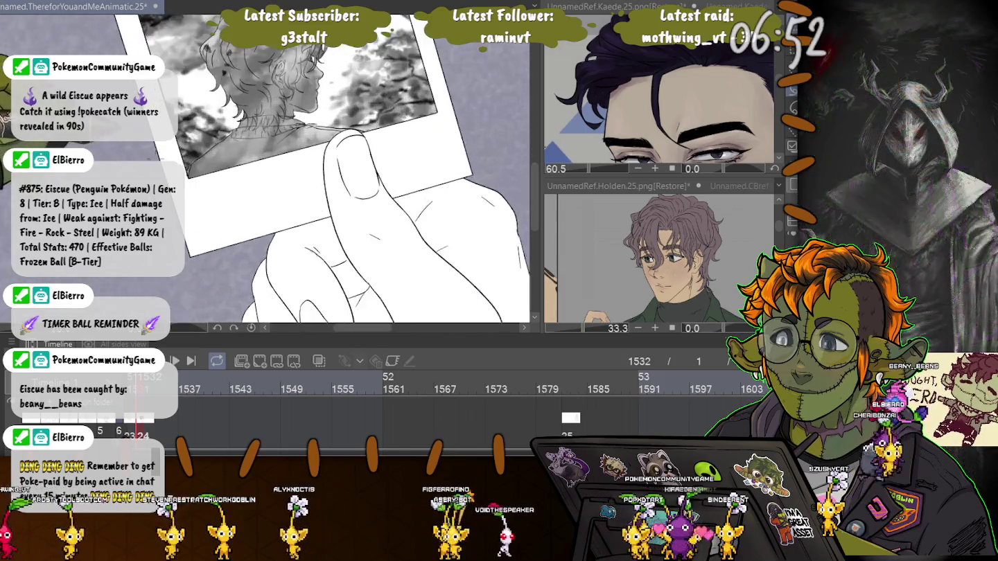
scroll(148, 163, down, 2)
scroll(148, 163, down, 2)
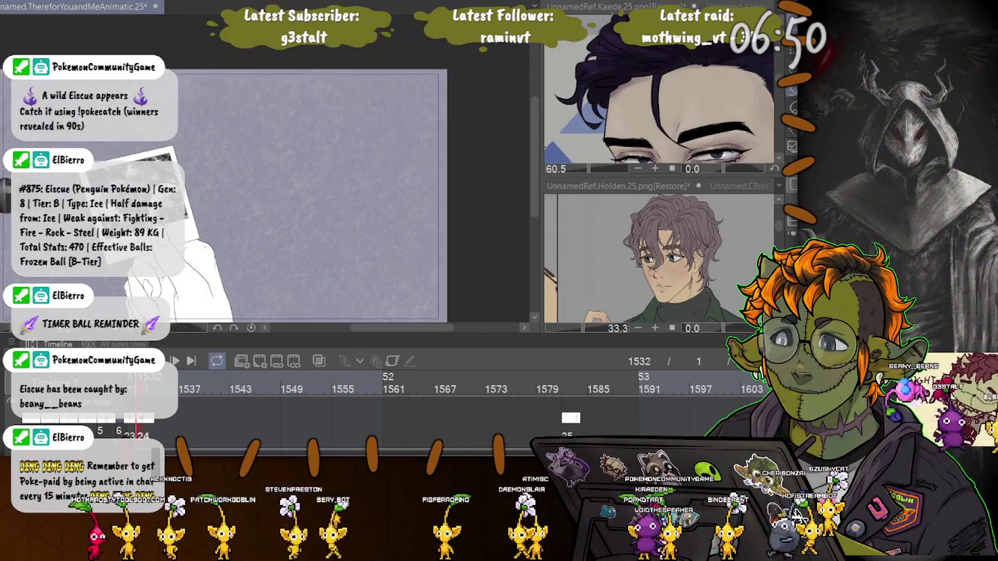
scroll(149, 163, up, 1)
scroll(149, 164, up, 1)
scroll(149, 163, up, 1)
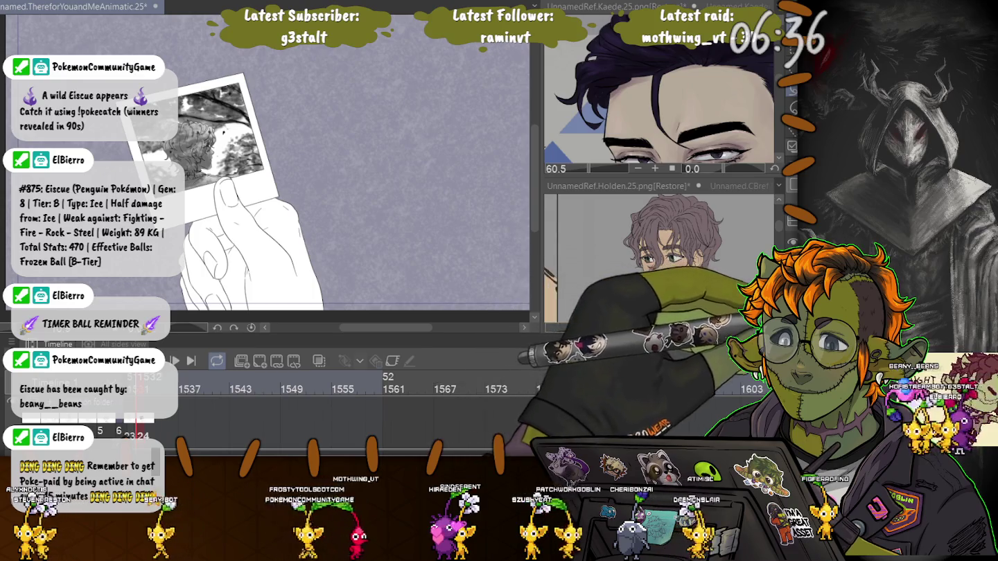
key(ctrl+plus)
key(ctrl+plus)
key(ctrl+plus)
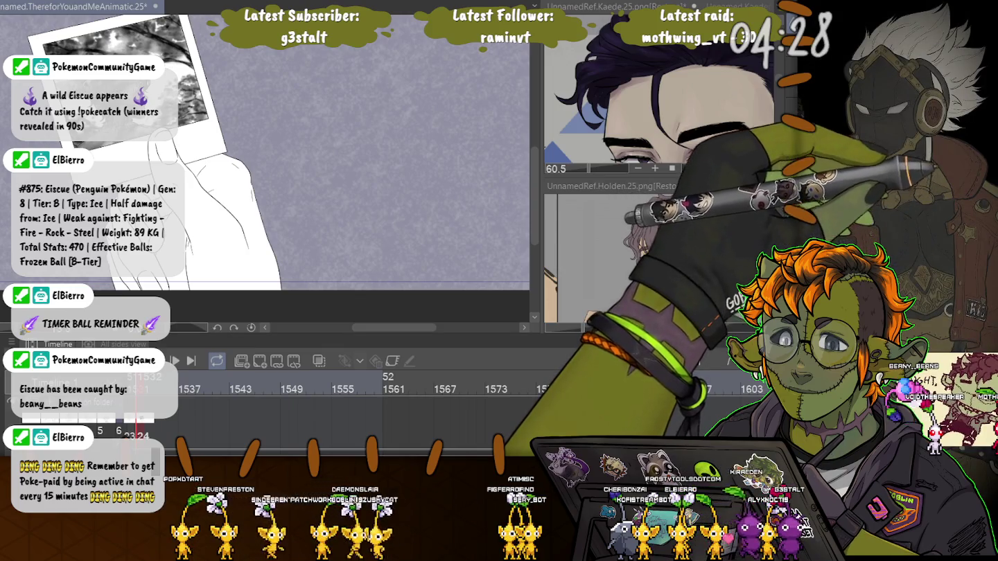
scroll(264, 166, up, 3)
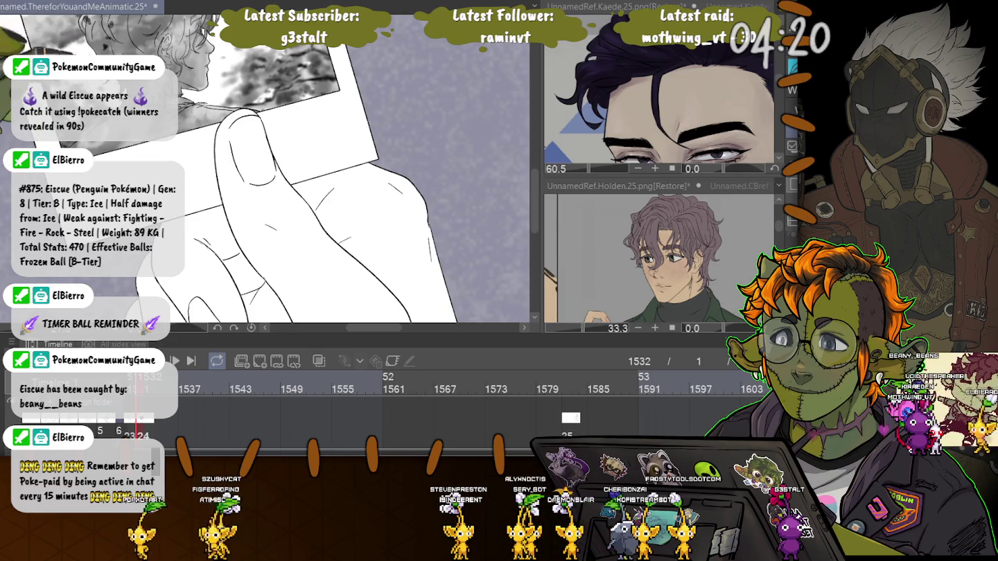
scroll(228, 166, down, 2)
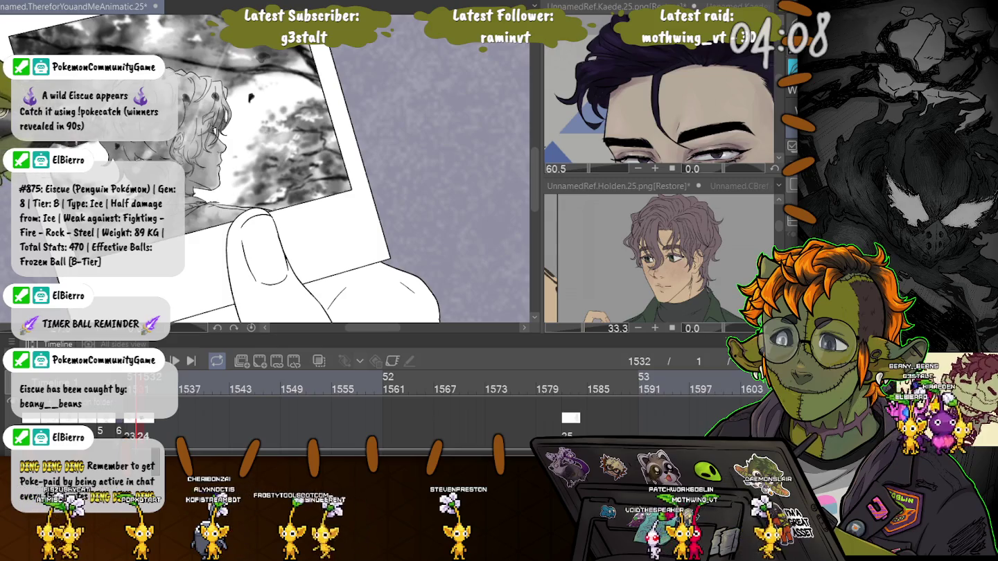
key(ctrl+minus)
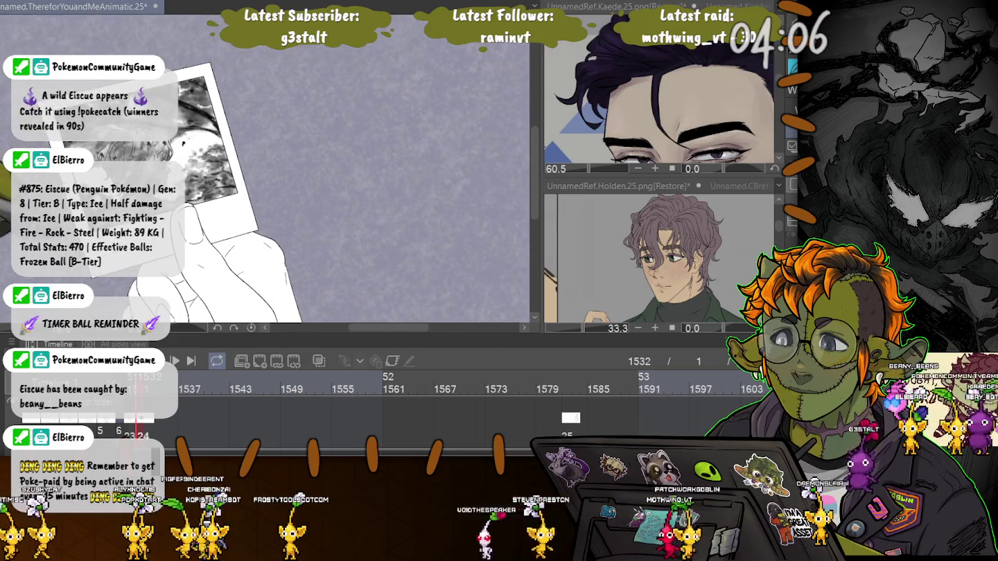
key(ctrl+plus)
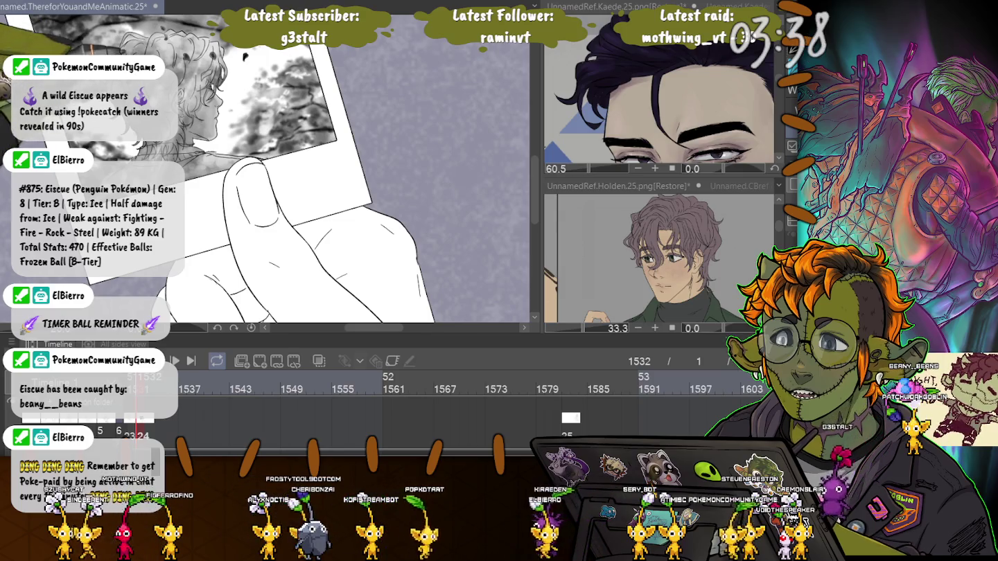
Zoom the canvas in and out to frame the hand-and-photo drawing.
key(ctrl+minus)
key(ctrl+plus)
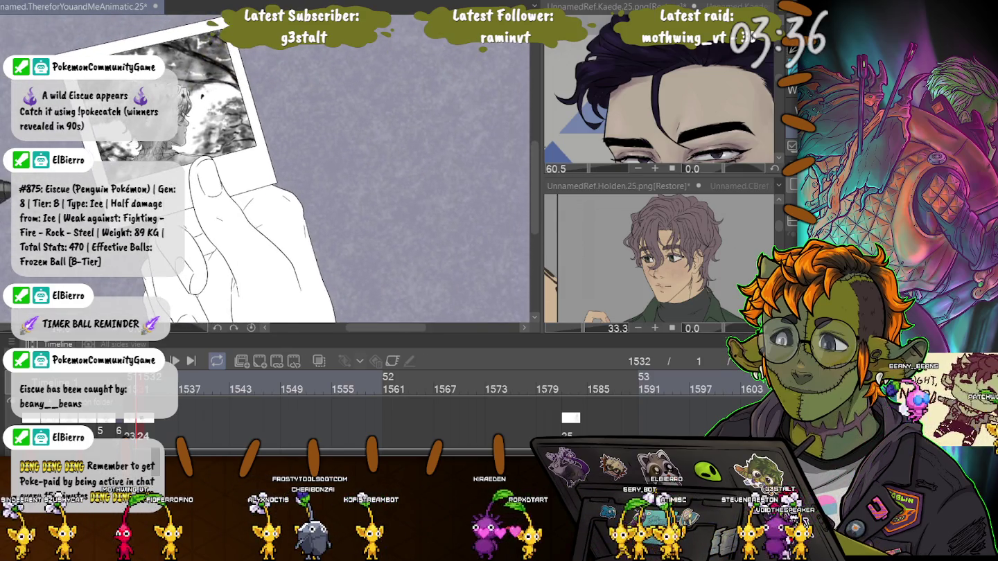
key(ctrl+plus)
key(ctrl+minus)
key(ctrl+plus)
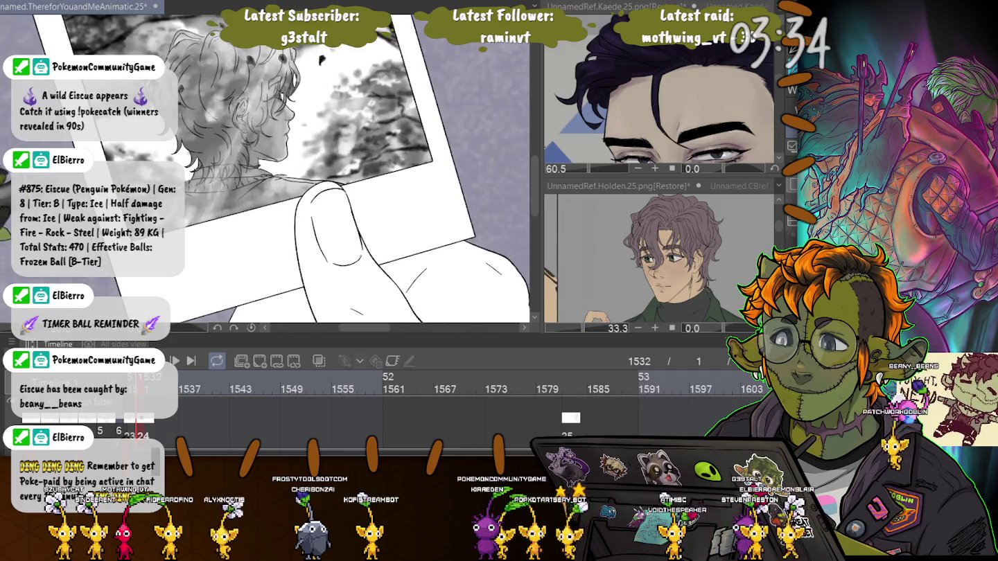
key(ctrl+minus)
key(ctrl+minus)
key(ctrl+minus)
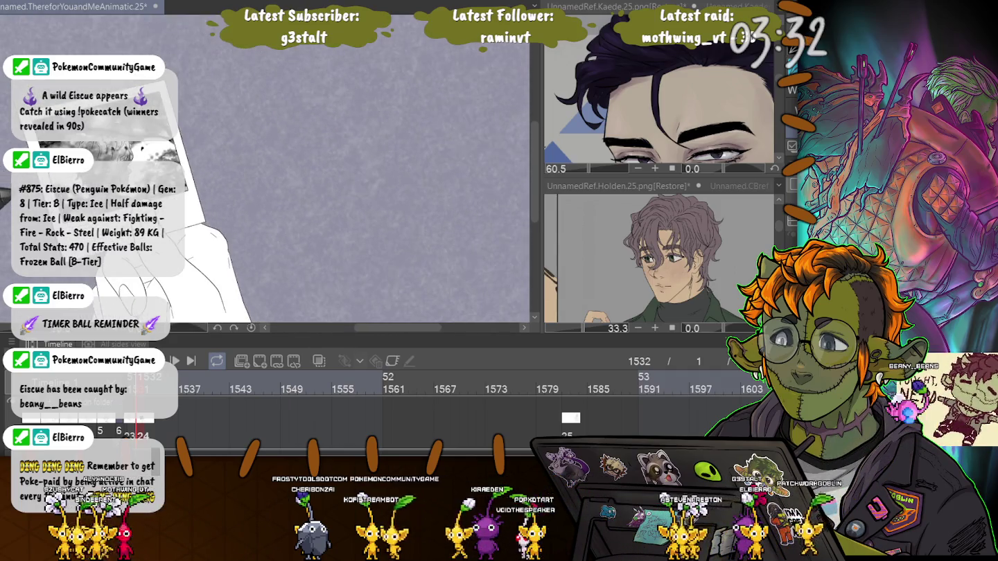
key(ctrl+plus)
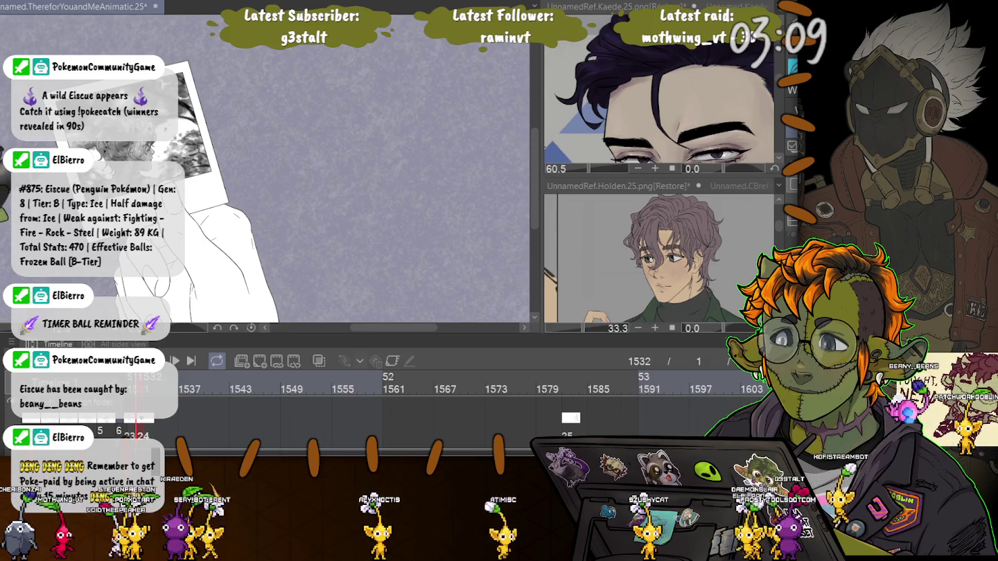
Play the animation a few frames and make the Timeline panel taller.
scroll(139, 173, up, 2)
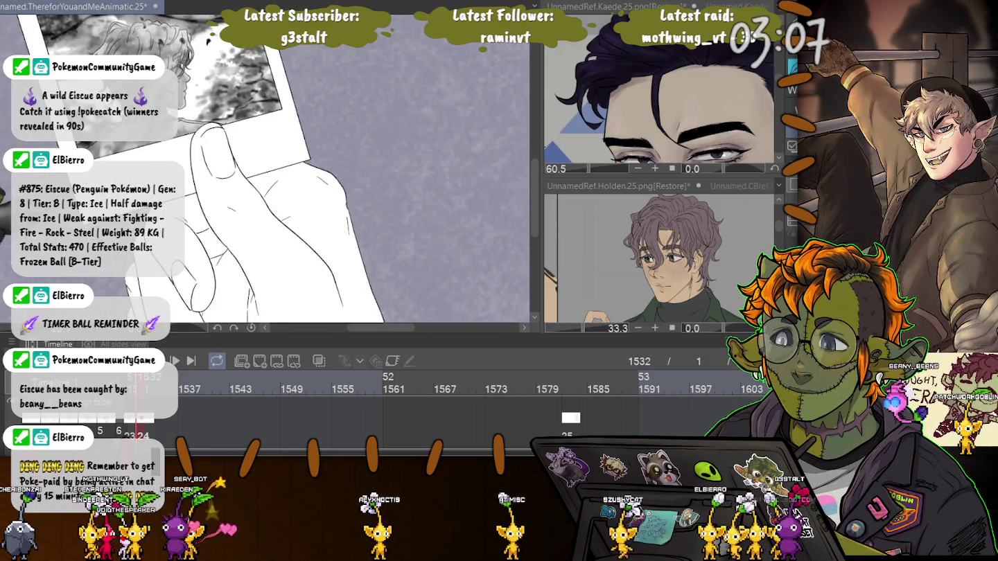
scroll(200, 169, down, 2)
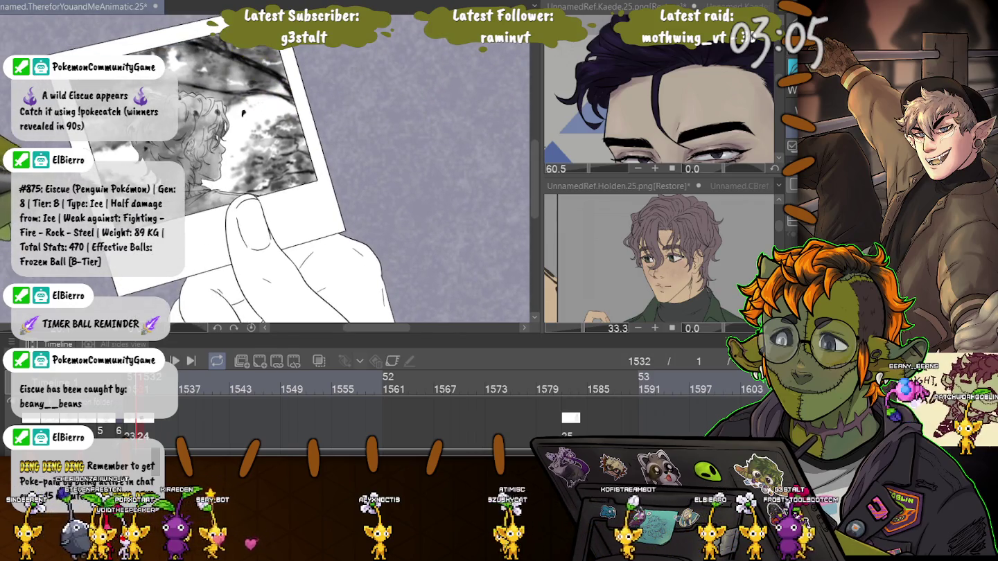
scroll(173, 173, down, 2)
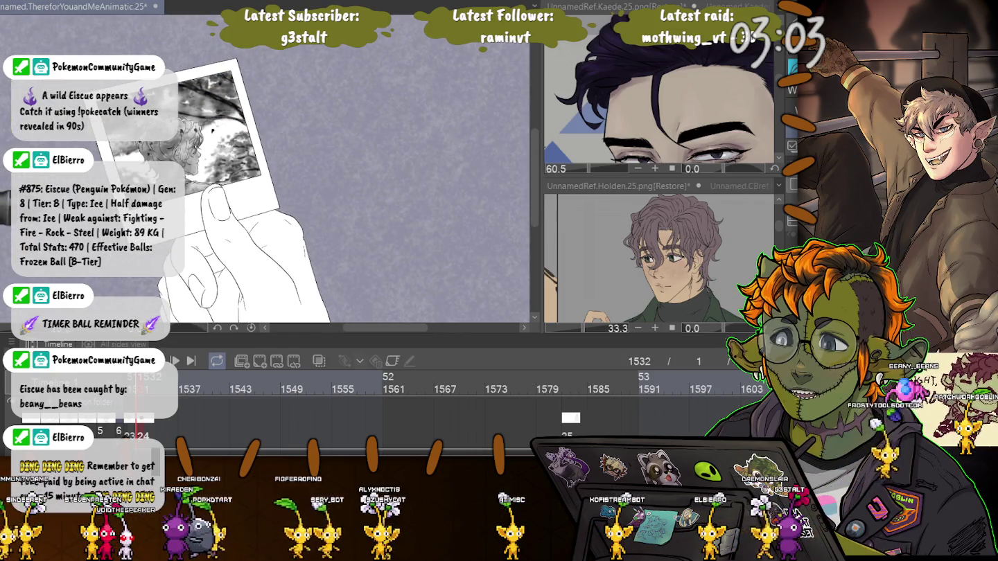
scroll(263, 169, down, 3)
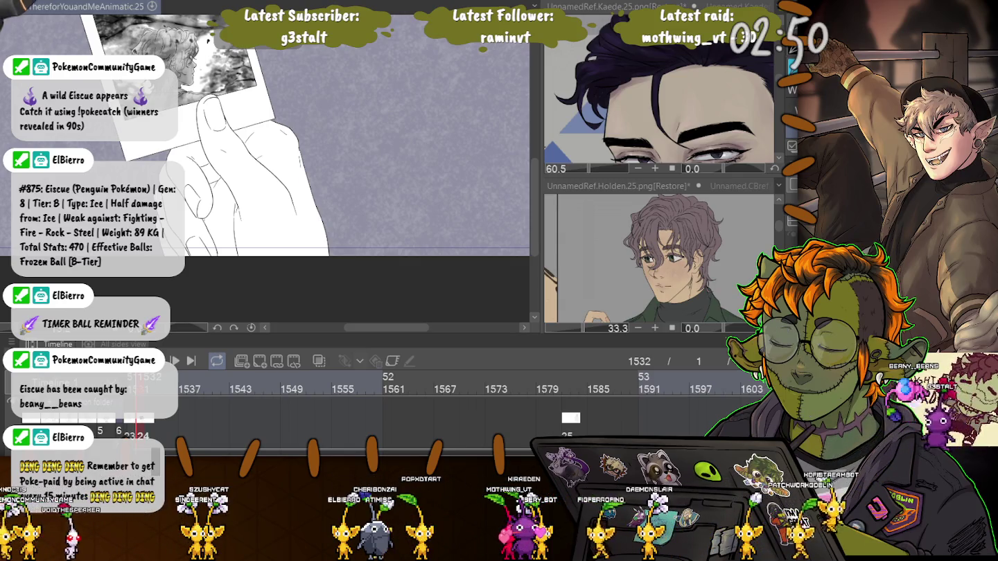
key(space)
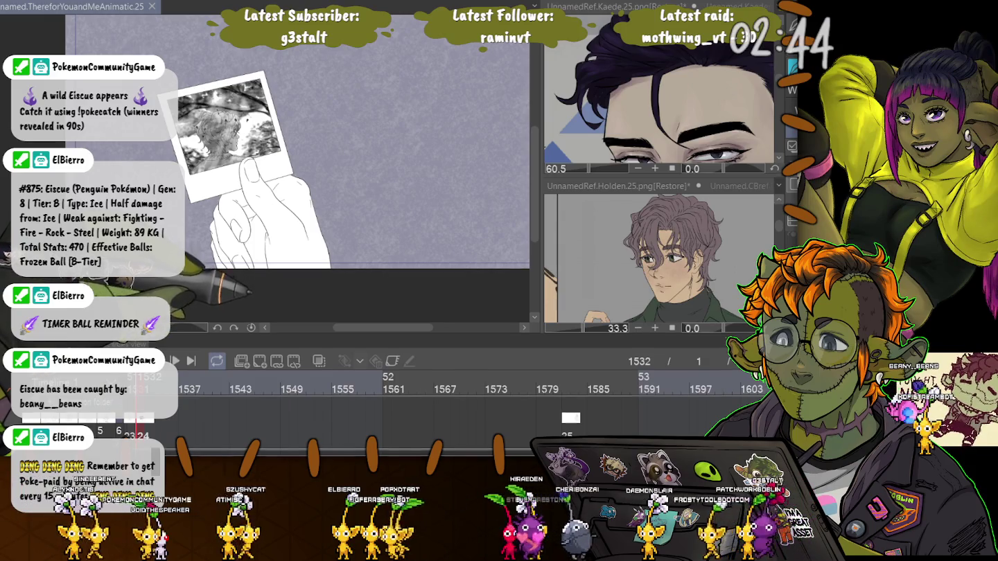
drag(443, 340, 444, 242)
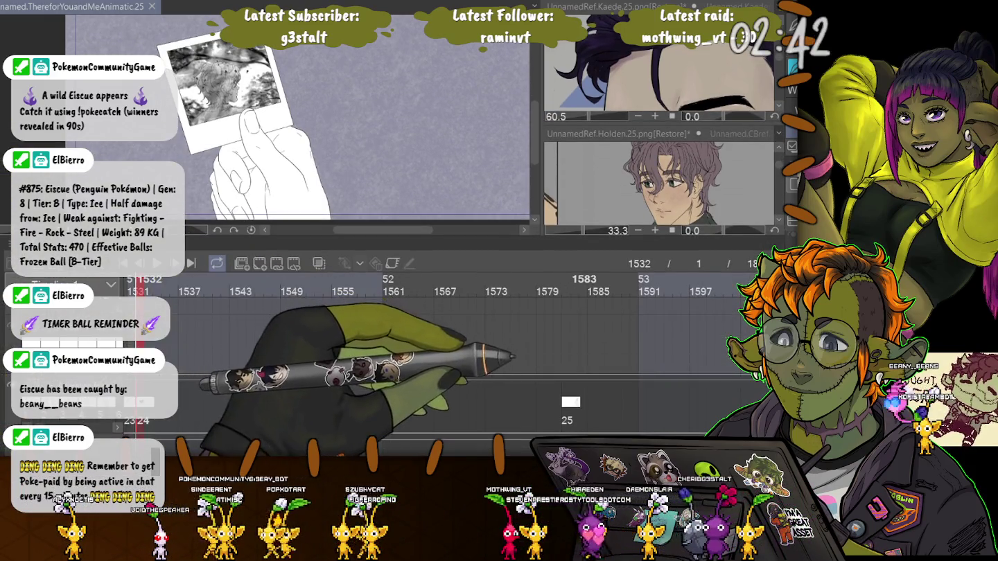
Jump to frame 1582 with the suited figure and play the animation forward.
click(564, 291)
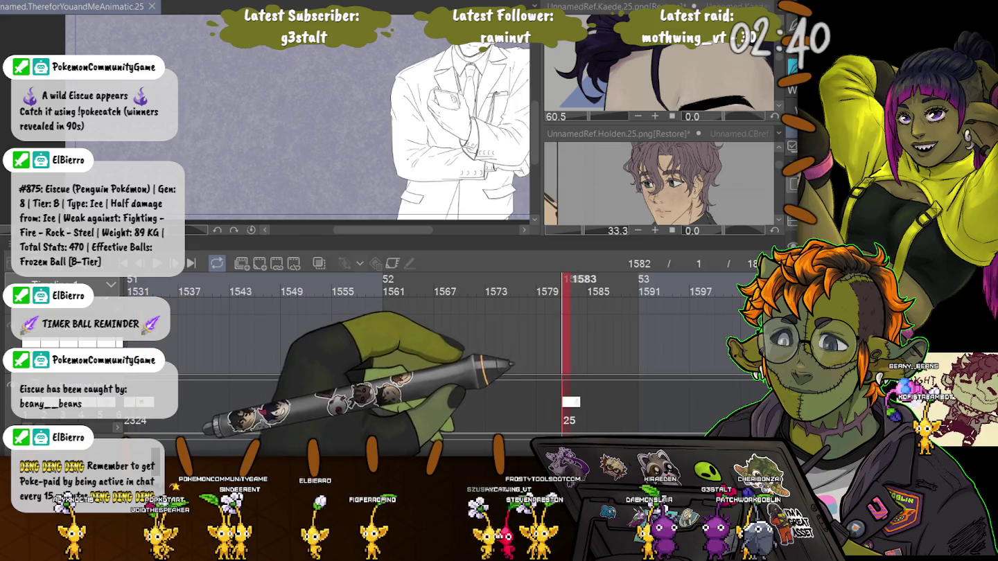
key(space)
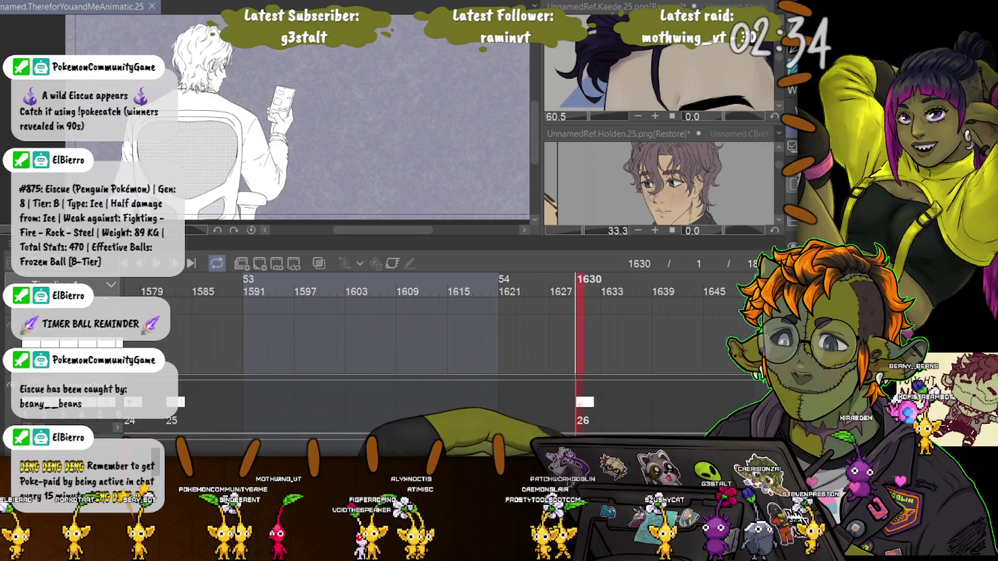
key(space)
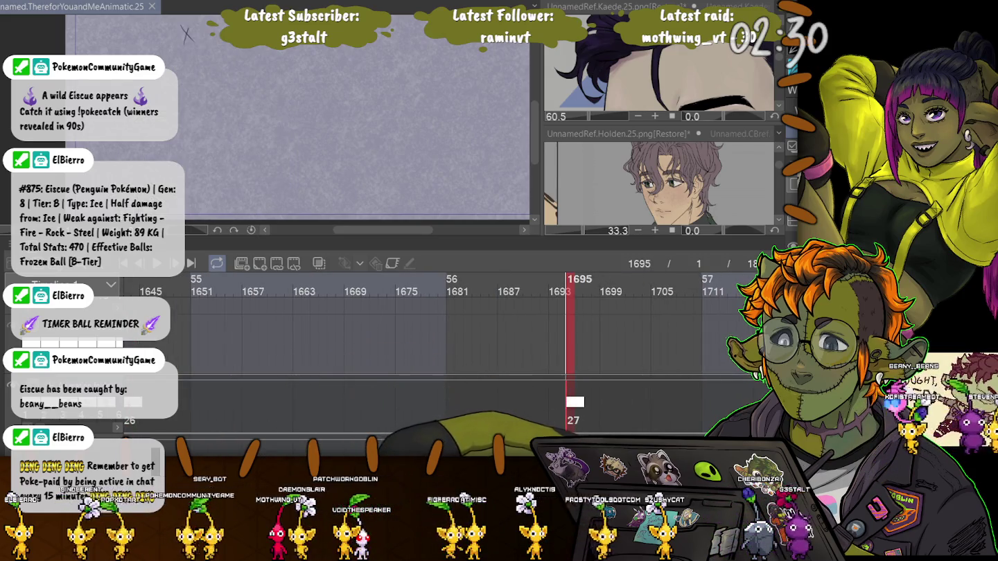
drag(568, 284, 675, 283)
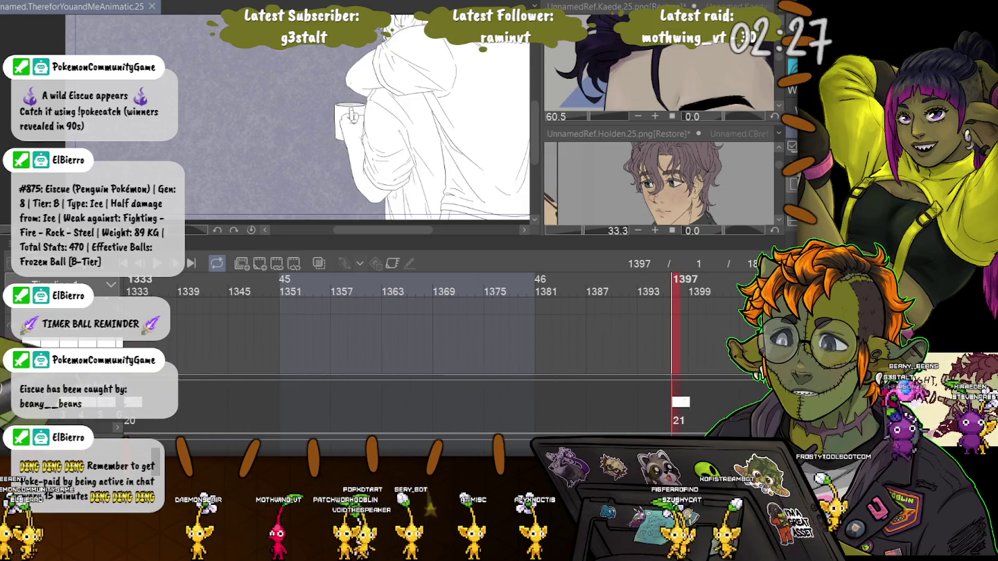
Go back to the clasped-hands frame 1333, then to the walking sketch at frame 1449.
click(128, 283)
scroll(444, 325, right, 5)
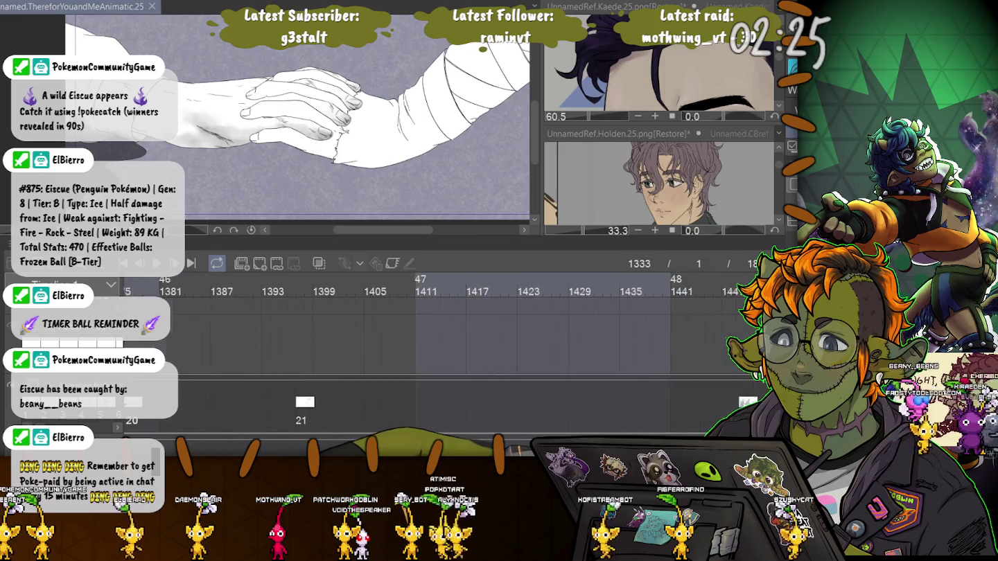
scroll(444, 327, right, 3)
click(484, 281)
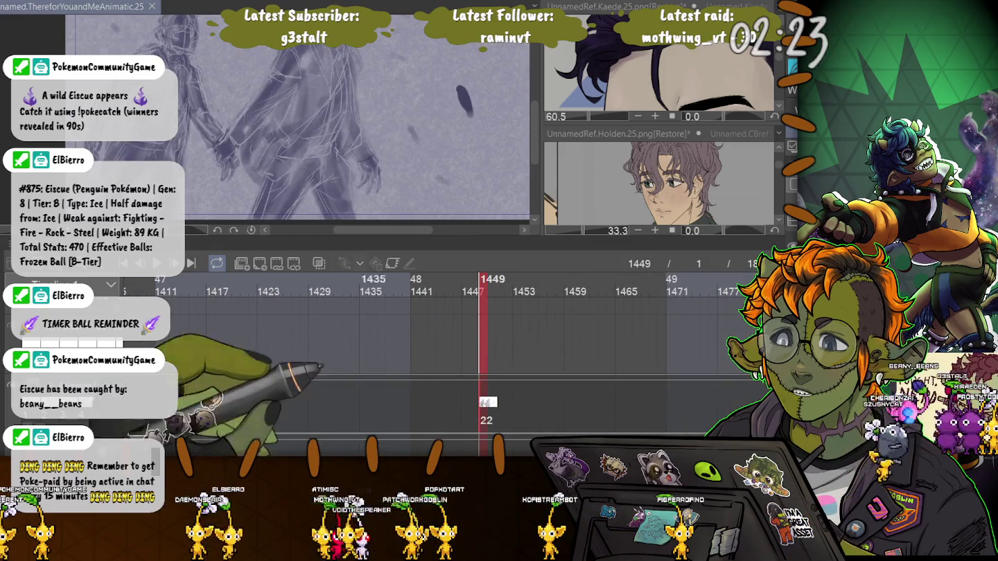
Hide the panels with Shift+Tab, then drag the timeline's top border up to show more frames.
key(shift+Tab)
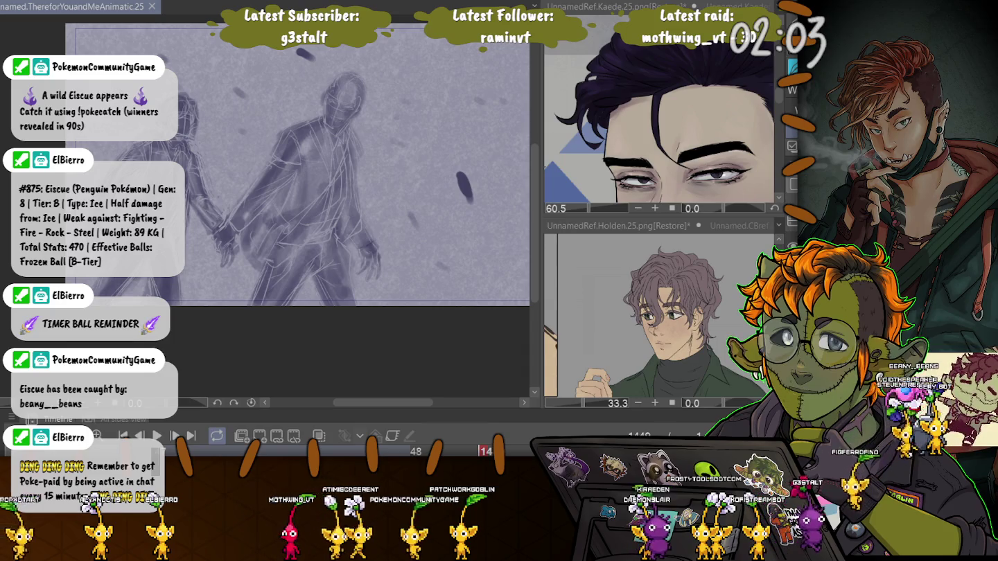
scroll(658, 115, down, 3)
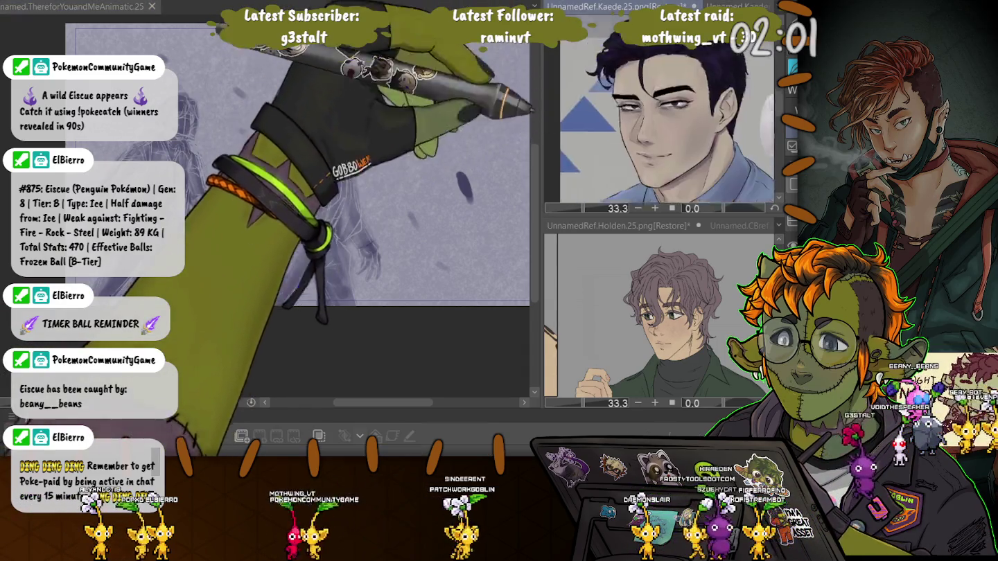
scroll(658, 115, down, 3)
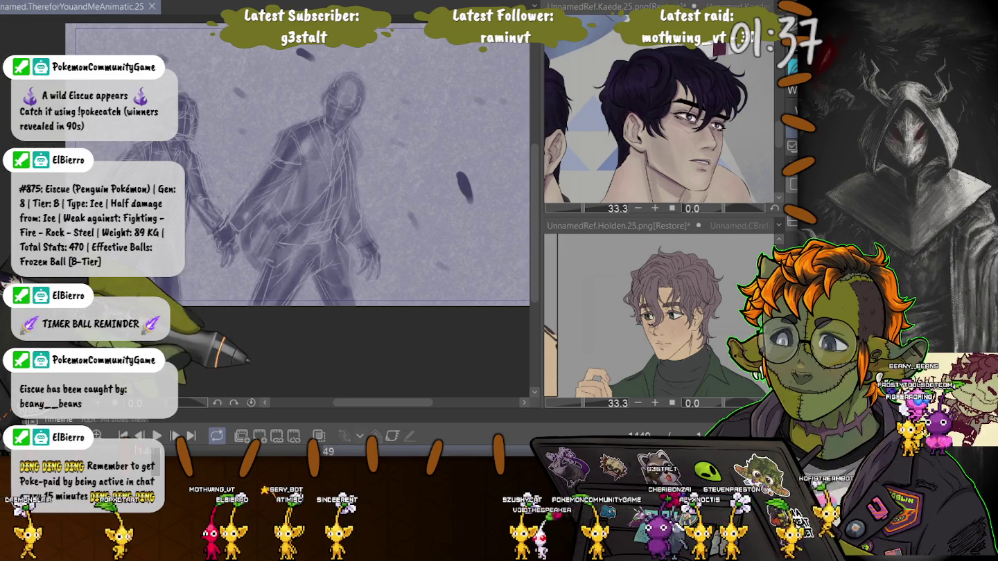
drag(346, 413, 346, 247)
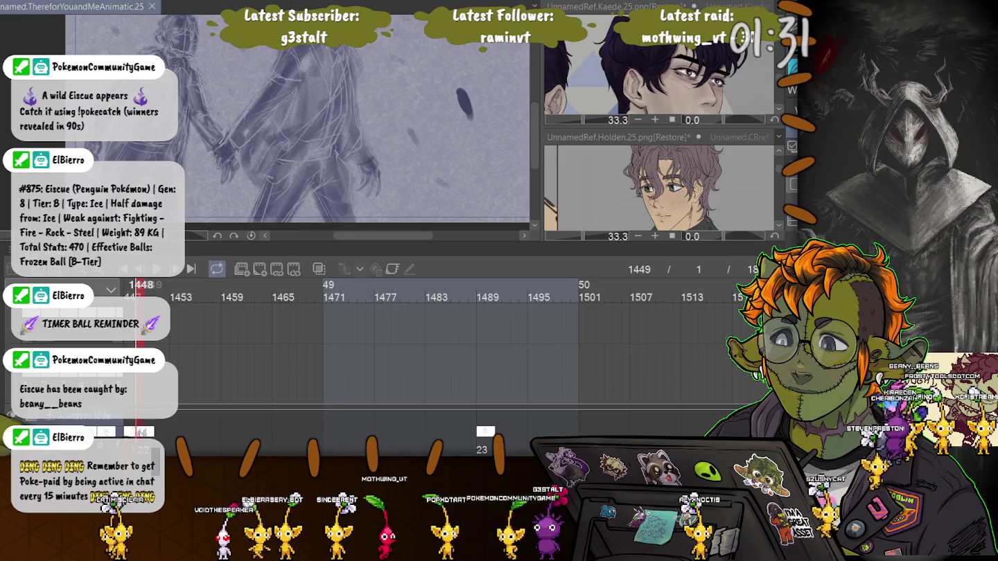
Step back to frame 1448 and scroll the timeline ruler back to the playhead.
key(Left)
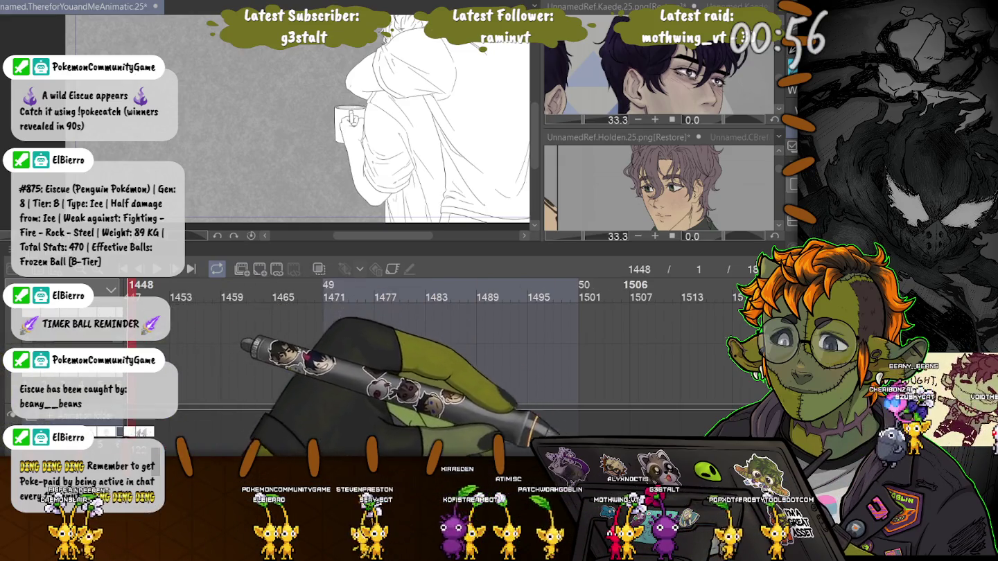
scroll(444, 346, left, 10)
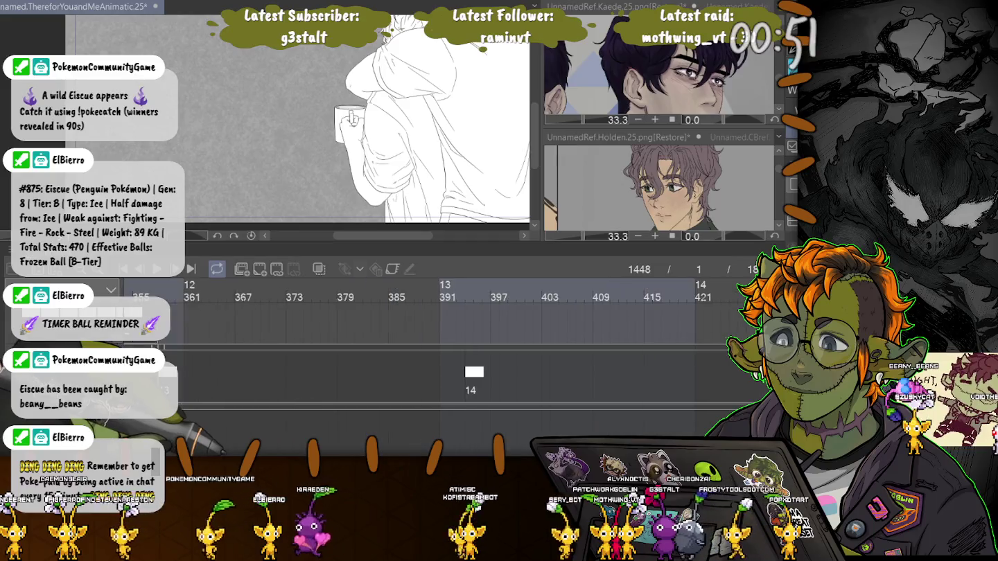
scroll(444, 346, right, 10)
scroll(443, 346, right, 8)
scroll(444, 347, right, 3)
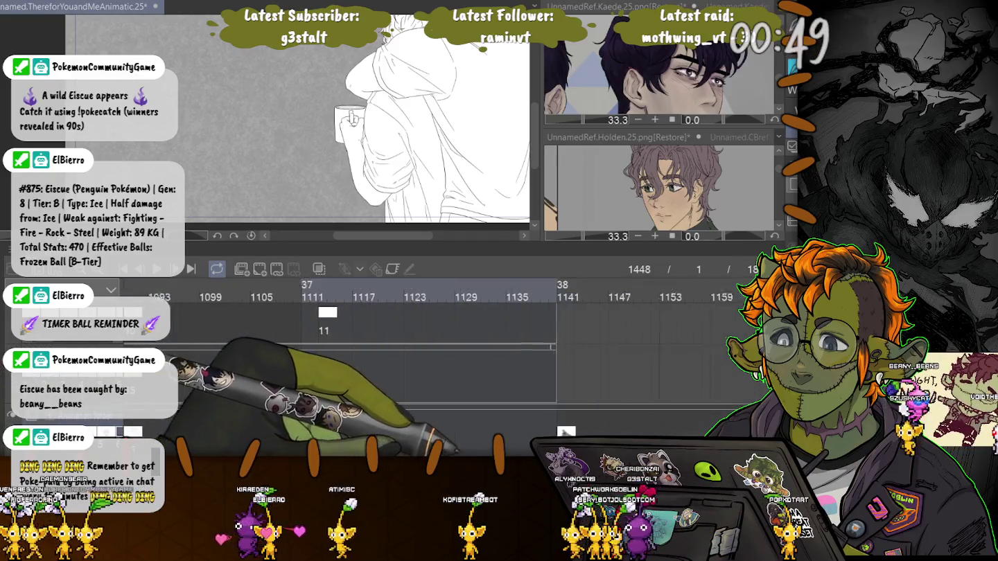
scroll(444, 345, right, 1)
scroll(443, 346, right, 2)
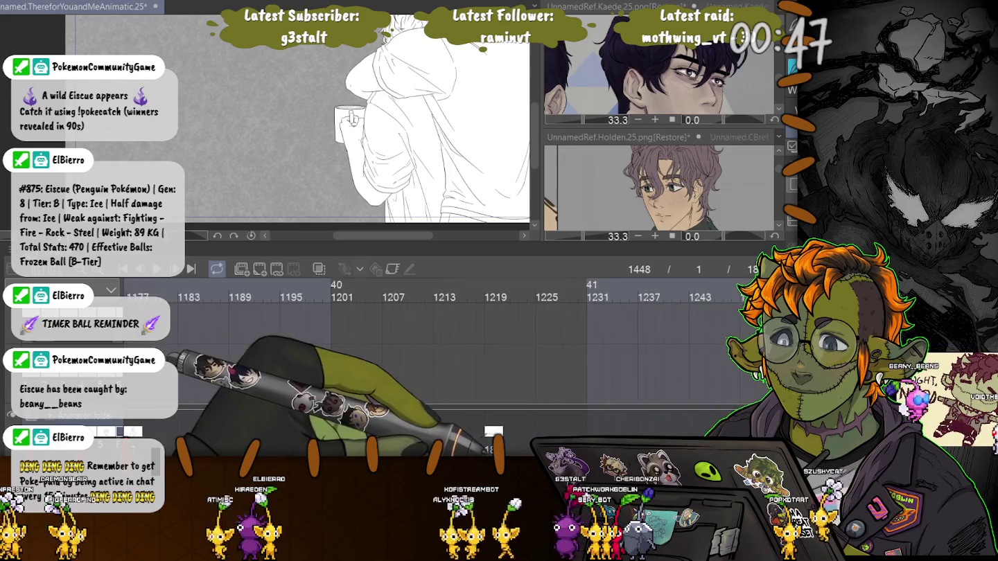
scroll(443, 346, right, 3)
scroll(444, 346, right, 1)
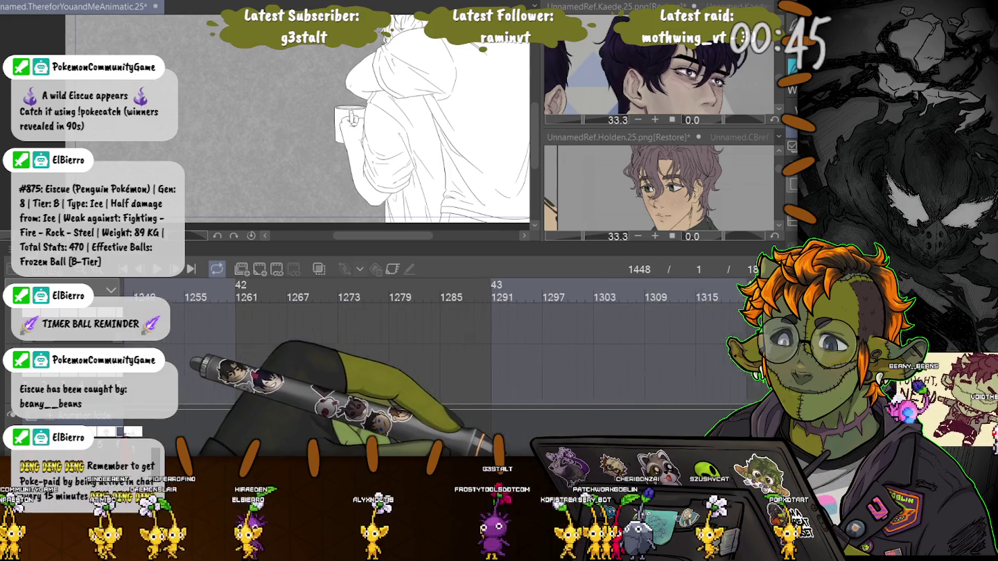
scroll(444, 346, right, 1)
scroll(443, 346, right, 3)
scroll(444, 346, right, 1)
scroll(443, 346, right, 2)
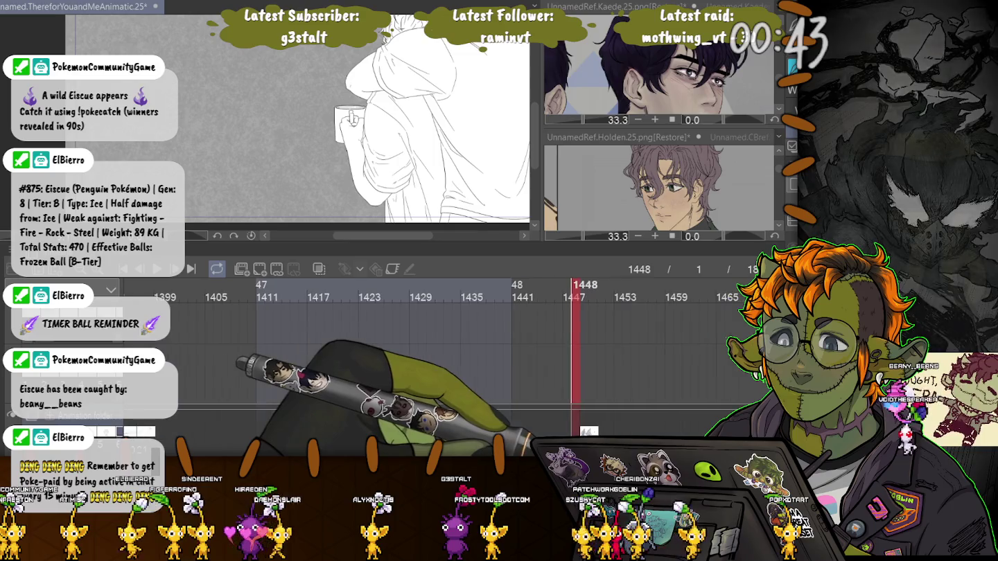
scroll(445, 346, right, 1)
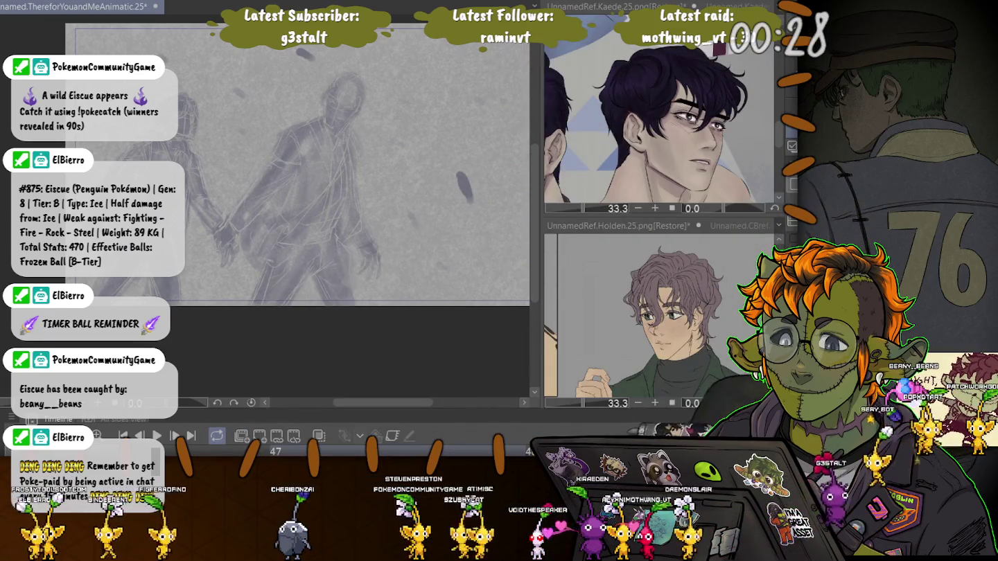
Zoom in on the taller walking figure's head and draw an eye stroke on its face.
scroll(232, 119, up, 5)
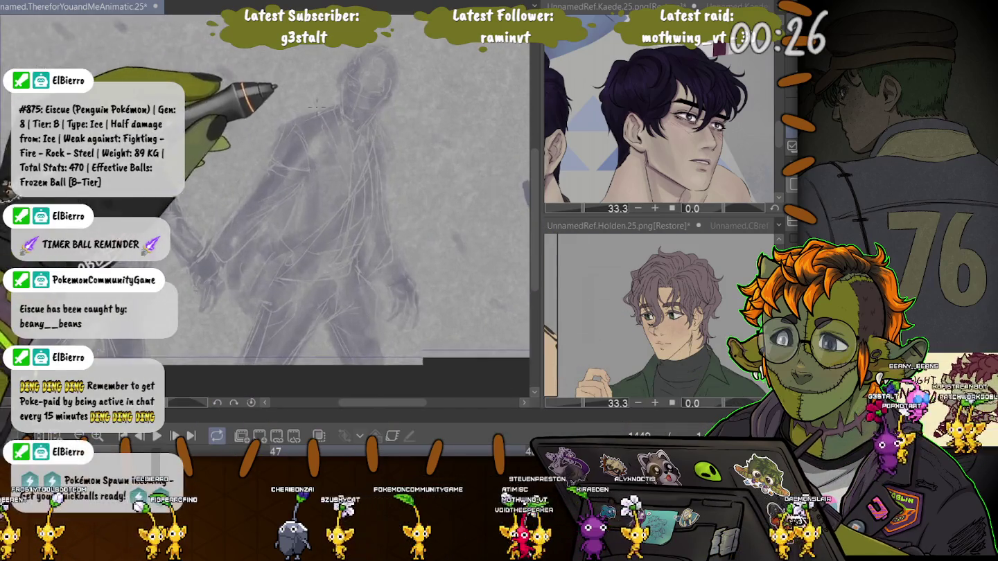
scroll(232, 120, down, 3)
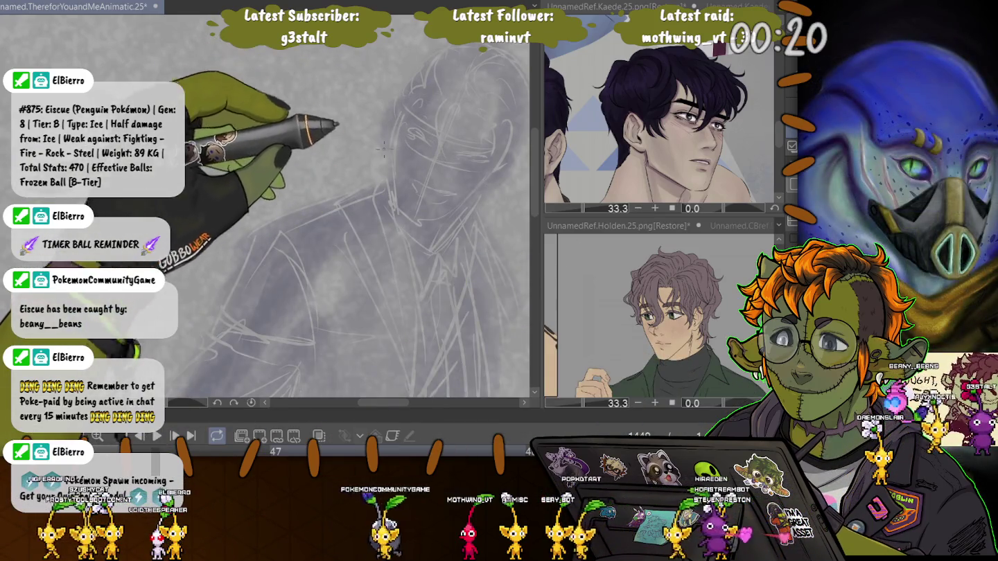
scroll(424, 191, up, 2)
scroll(424, 191, down, 2)
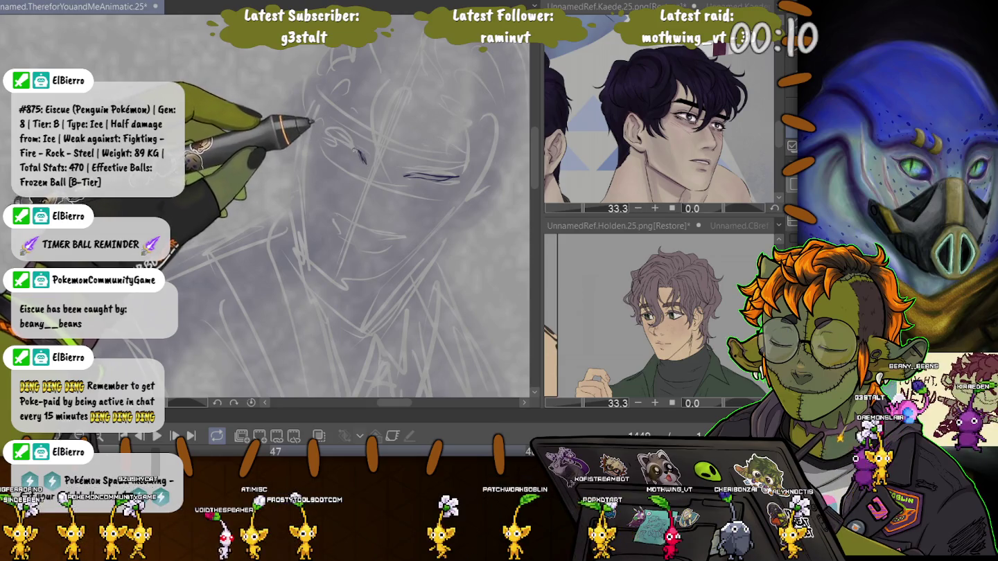
drag(327, 133, 365, 162)
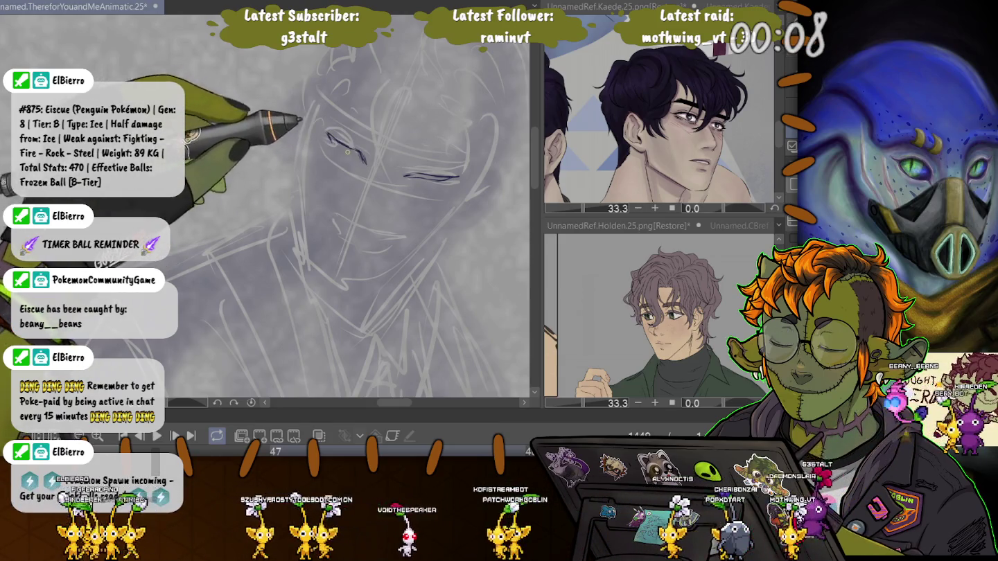
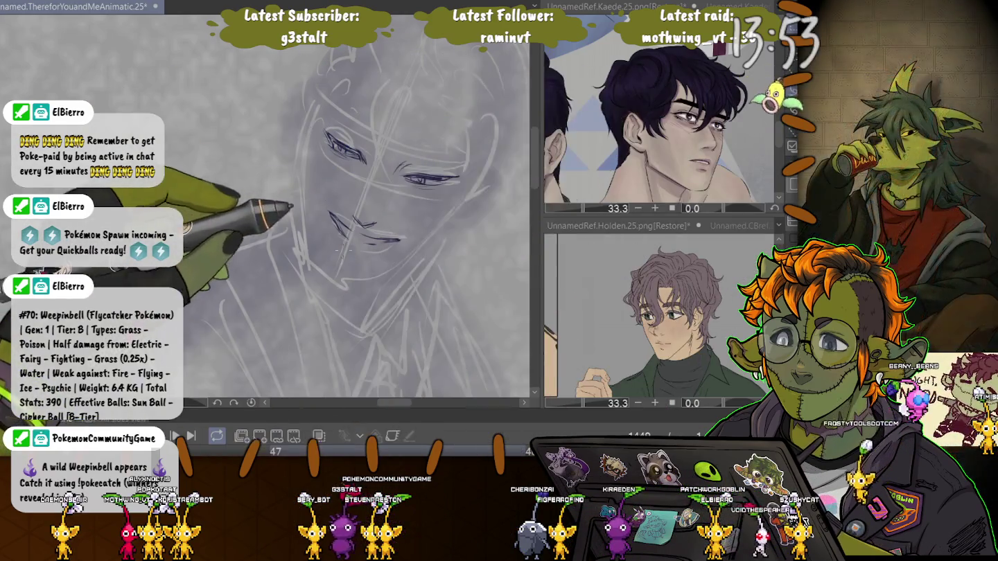
Lasso the sketched mouth lines and shift them slightly left with a transform.
drag(350, 259, 329, 208)
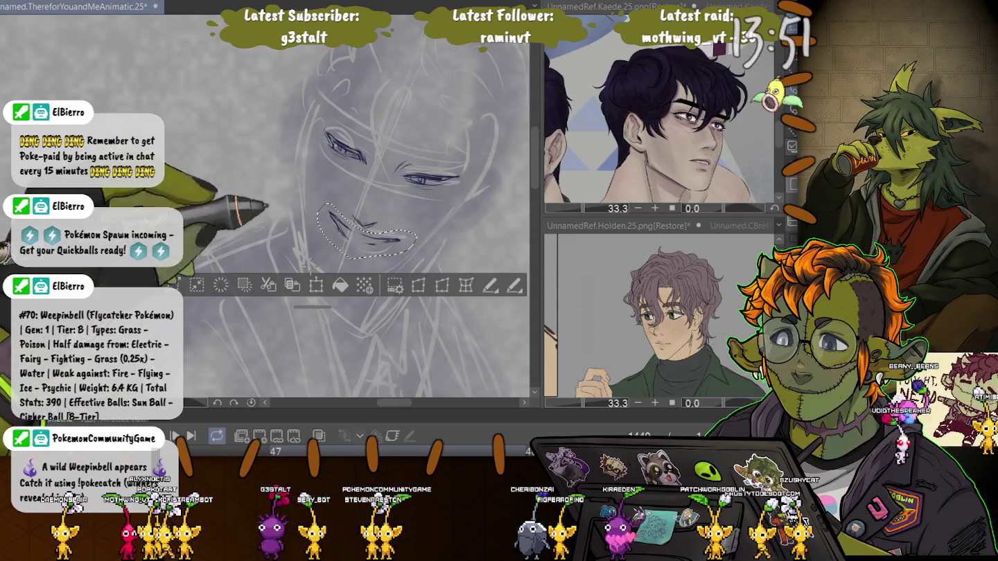
key(ctrl+t)
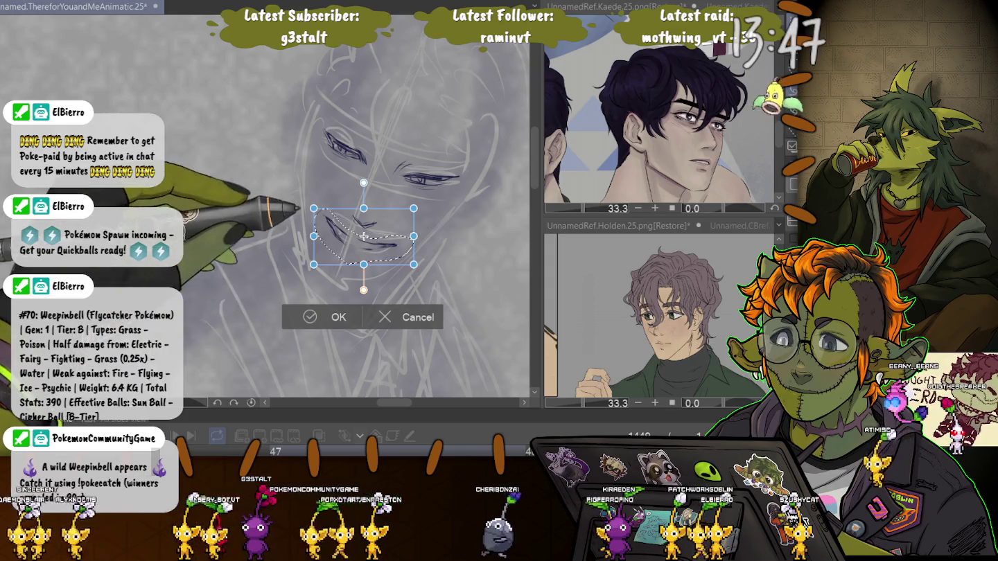
drag(364, 235, 363, 236)
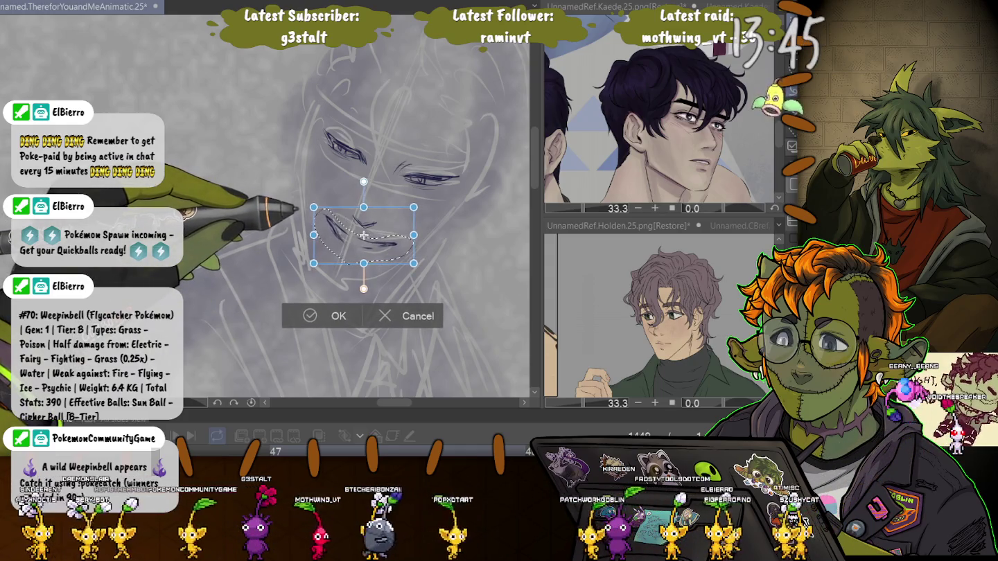
key(Return)
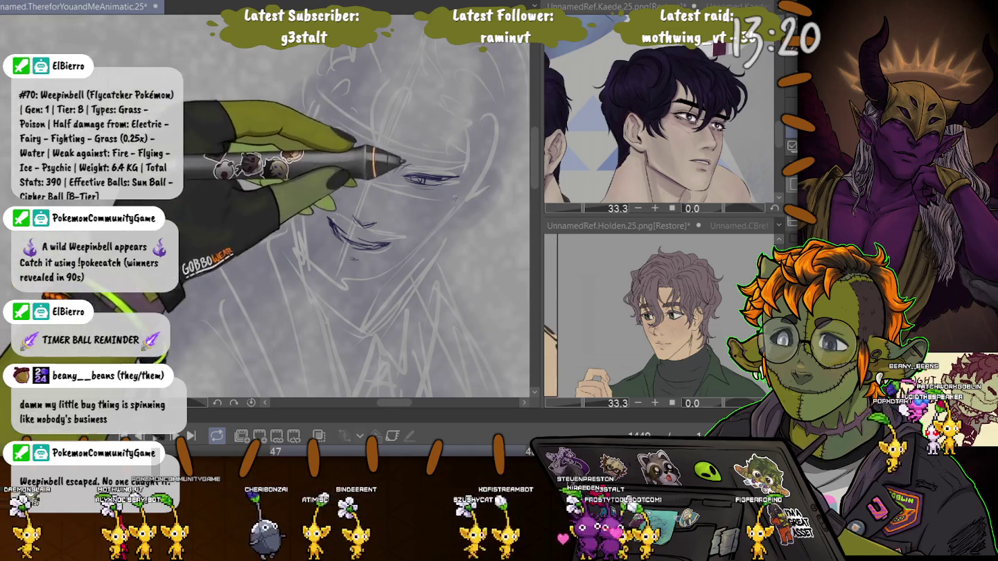
Ink dark lines along the cheek and jaw, the upper left face edge, and the temple.
drag(471, 189, 416, 257)
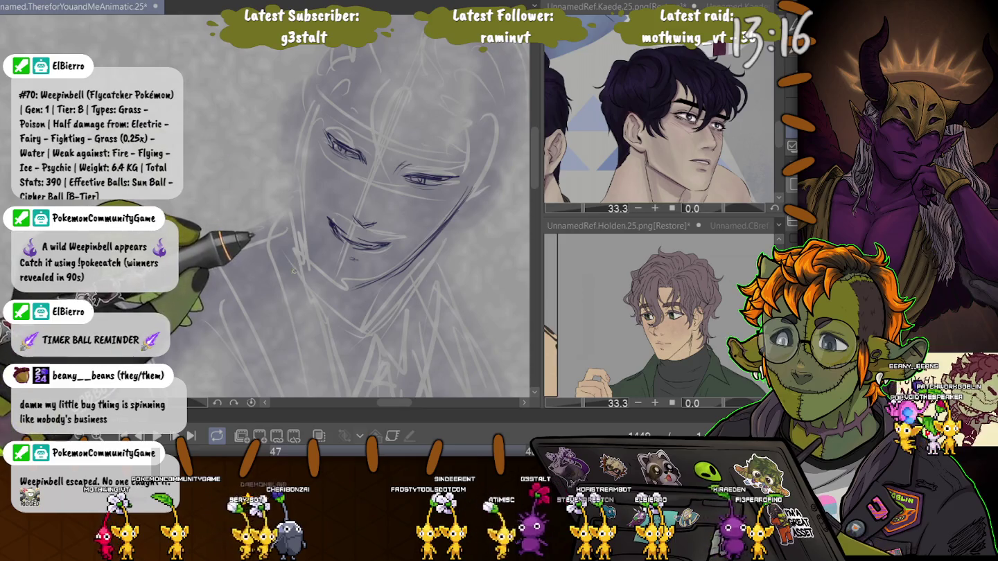
mouse_move(301, 147)
mouse_down()
mouse_move(309, 127)
mouse_move(303, 160)
mouse_up()
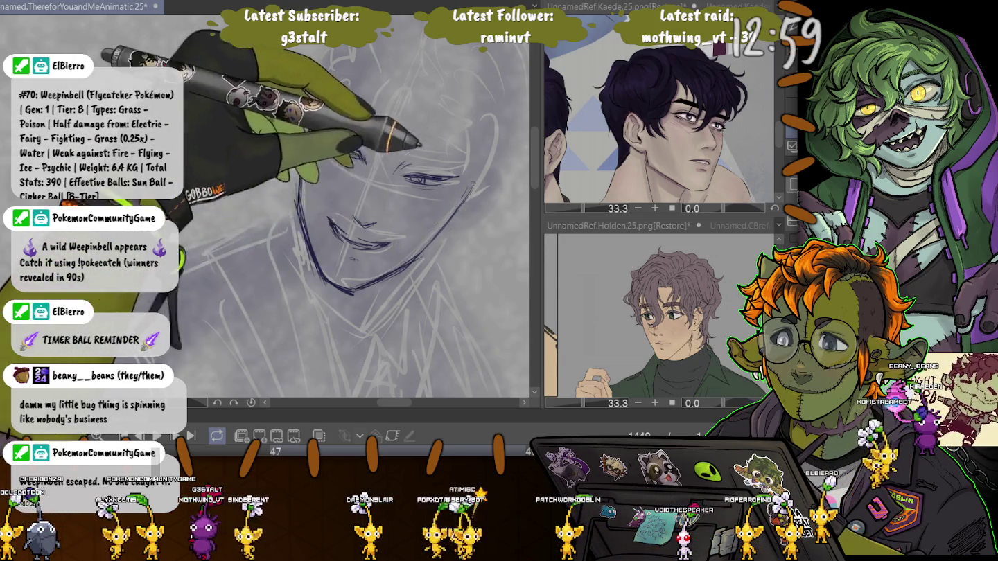
drag(346, 142, 367, 173)
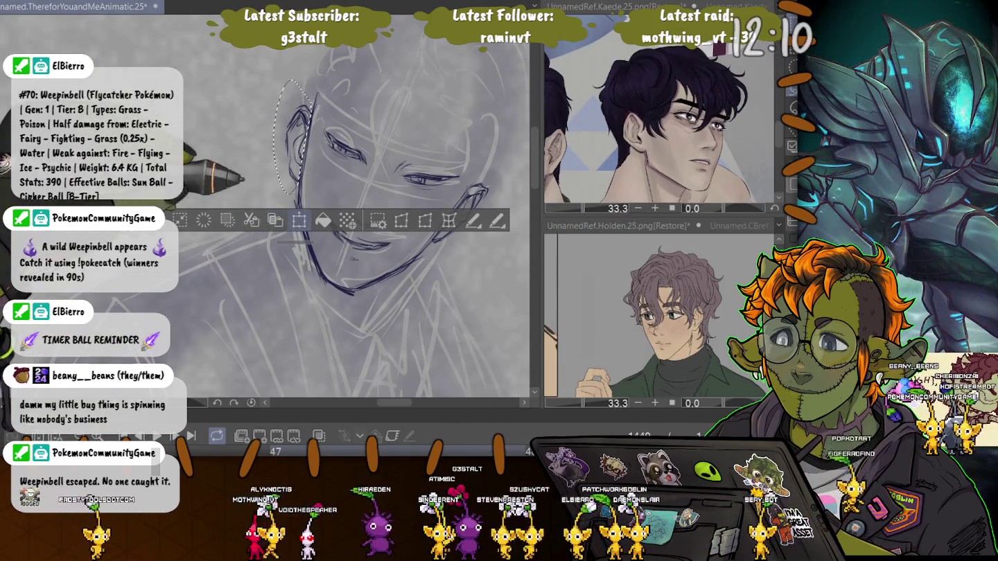
Select the inked ear and move it down slightly, then deselect.
drag(273, 79, 310, 196)
key(ctrl+t)
drag(292, 136, 292, 142)
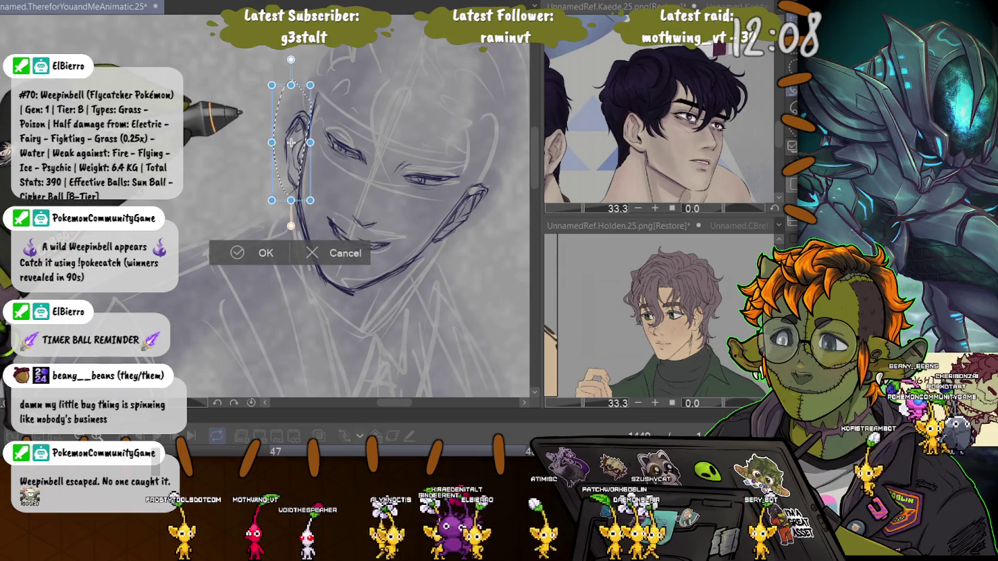
key(Return)
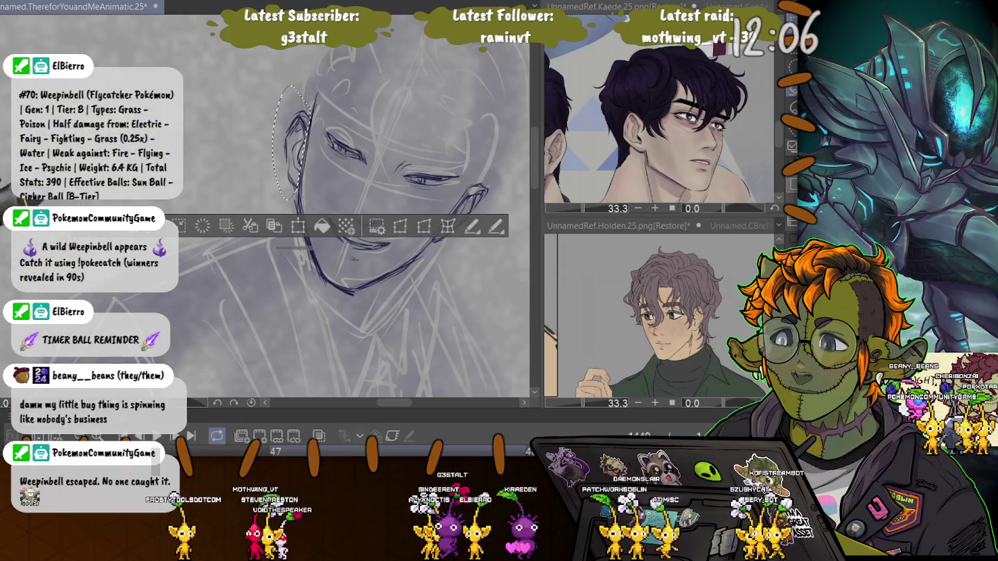
key(ctrl+d)
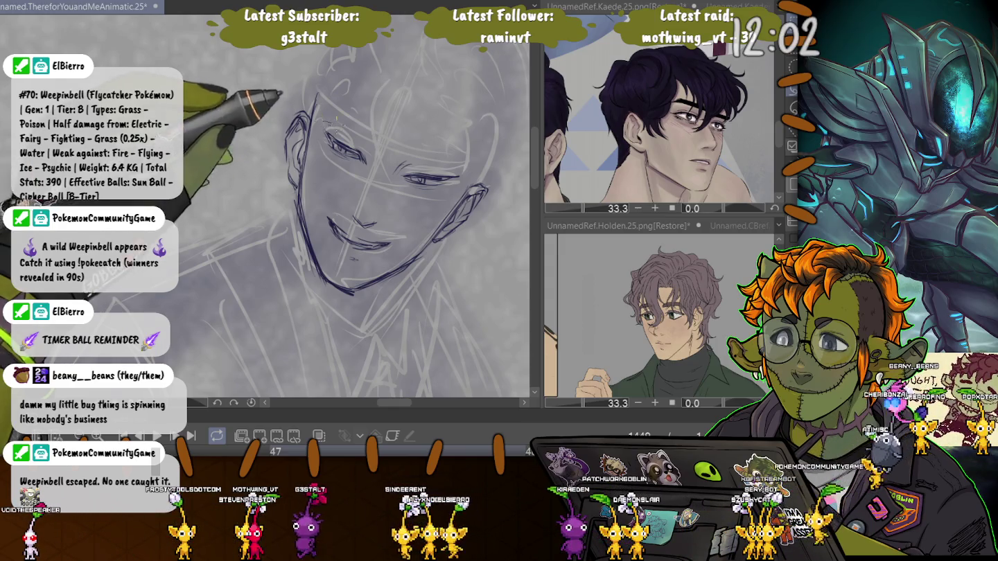
Select the eye area and apply a transform to adjust it, then deselect.
drag(317, 123, 374, 167)
key(ctrl+t)
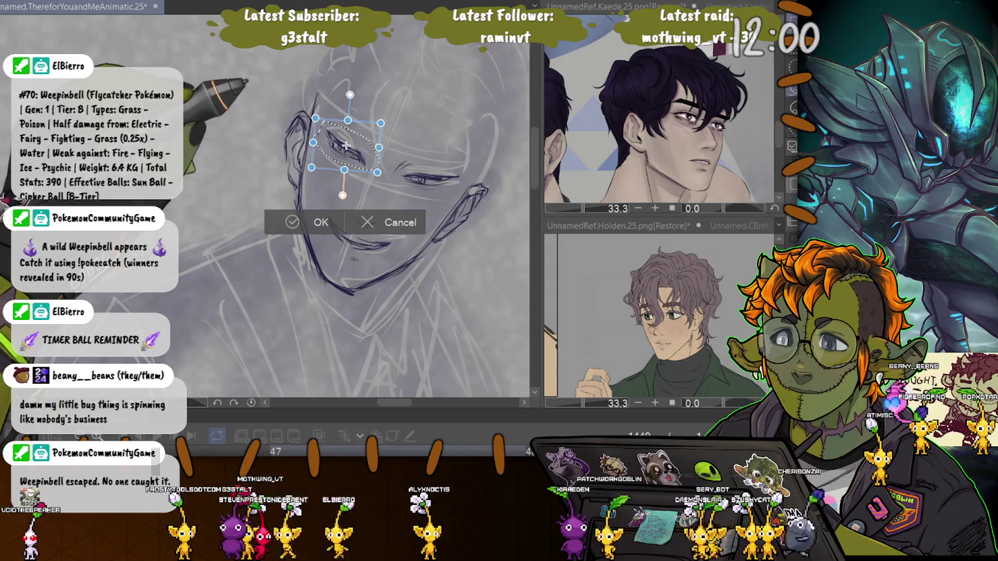
key(Return)
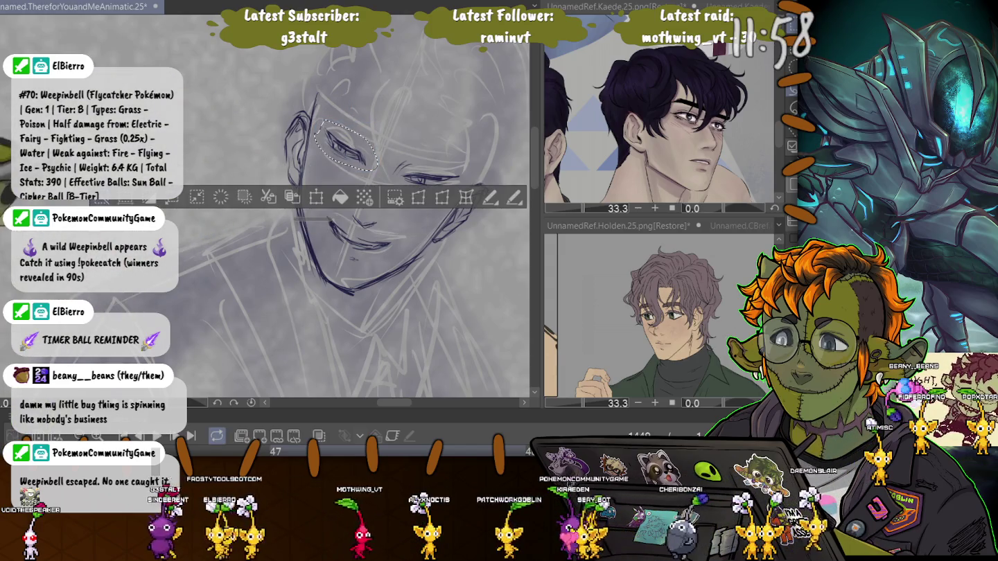
key(ctrl+d)
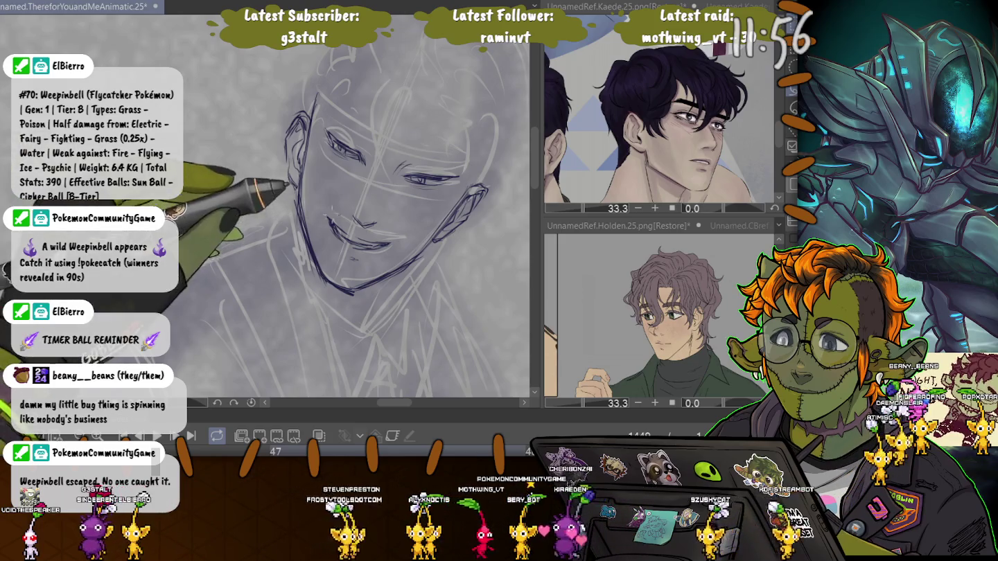
Widen and reshape the bottom of the mouth, deselect, and shrink the brush size.
drag(322, 212, 391, 246)
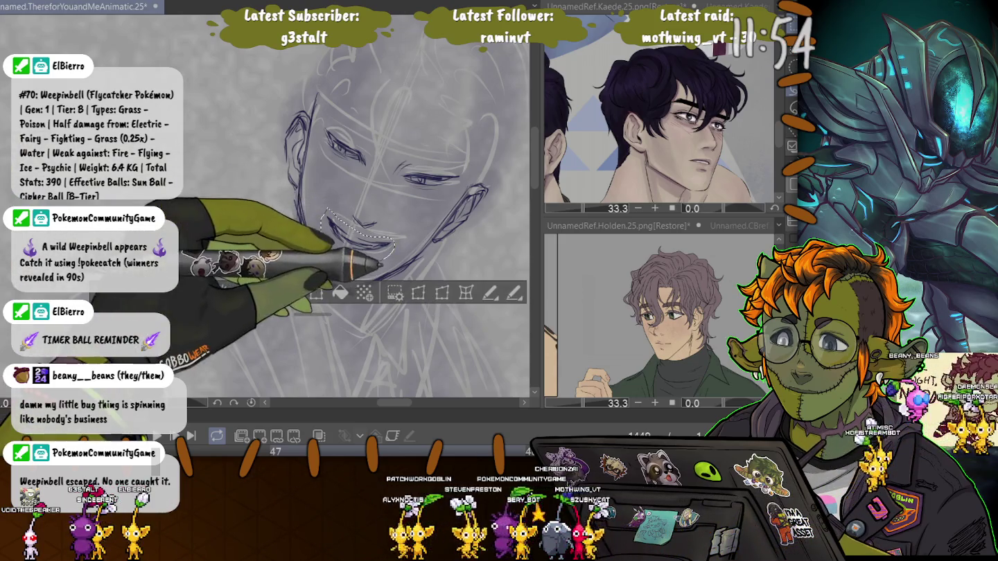
key(ctrl+t)
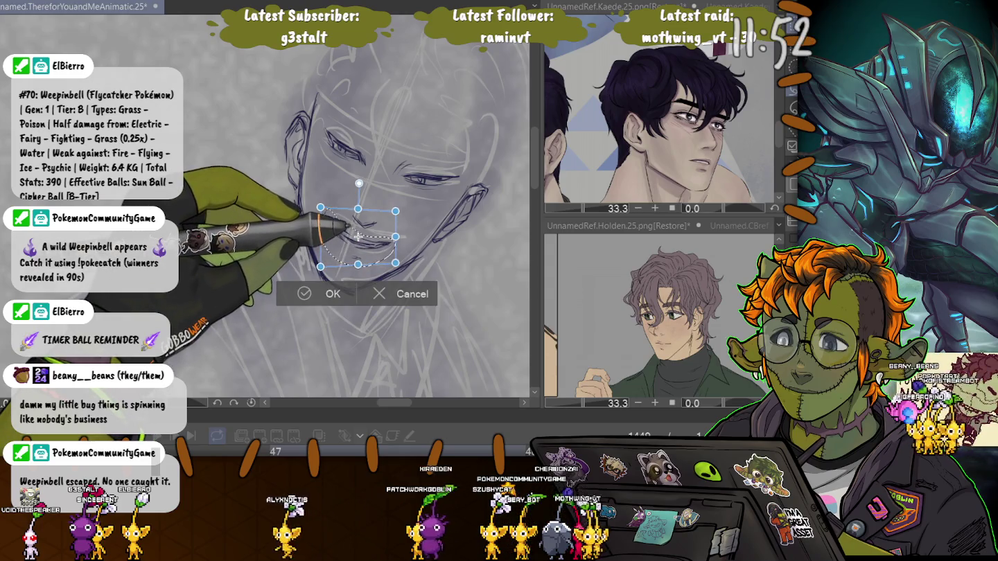
drag(321, 265, 315, 267)
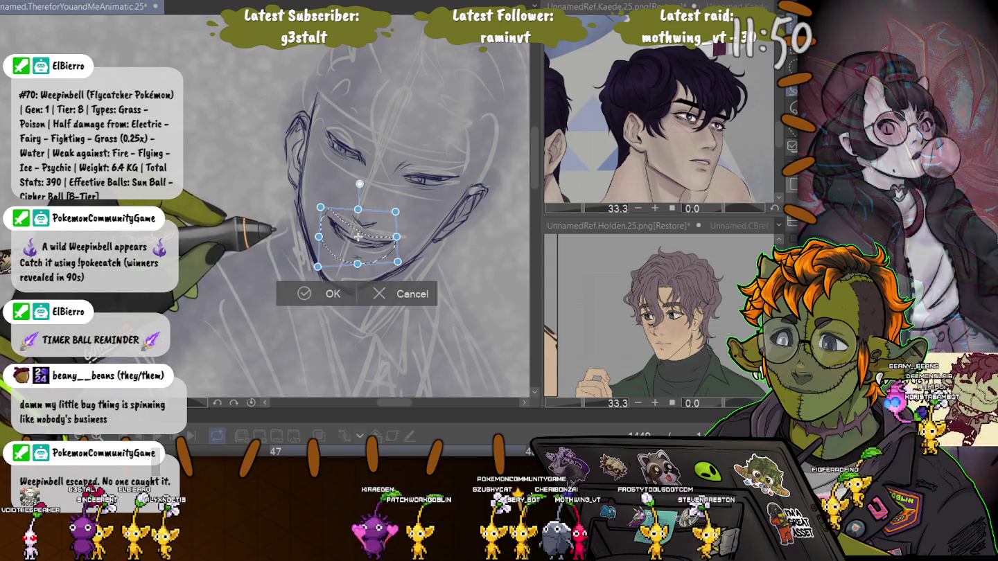
drag(320, 271, 313, 267)
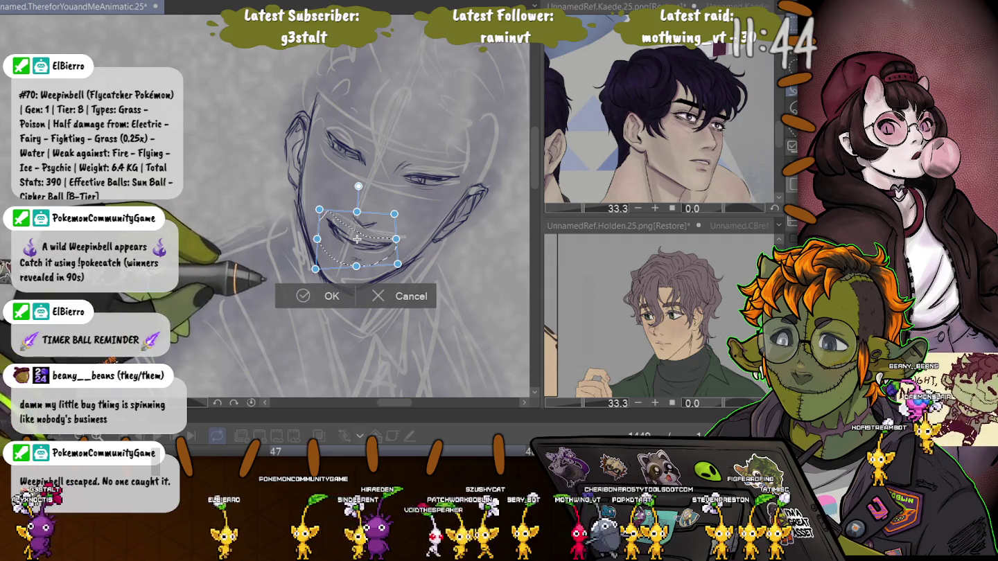
key(Return)
key(ctrl+d)
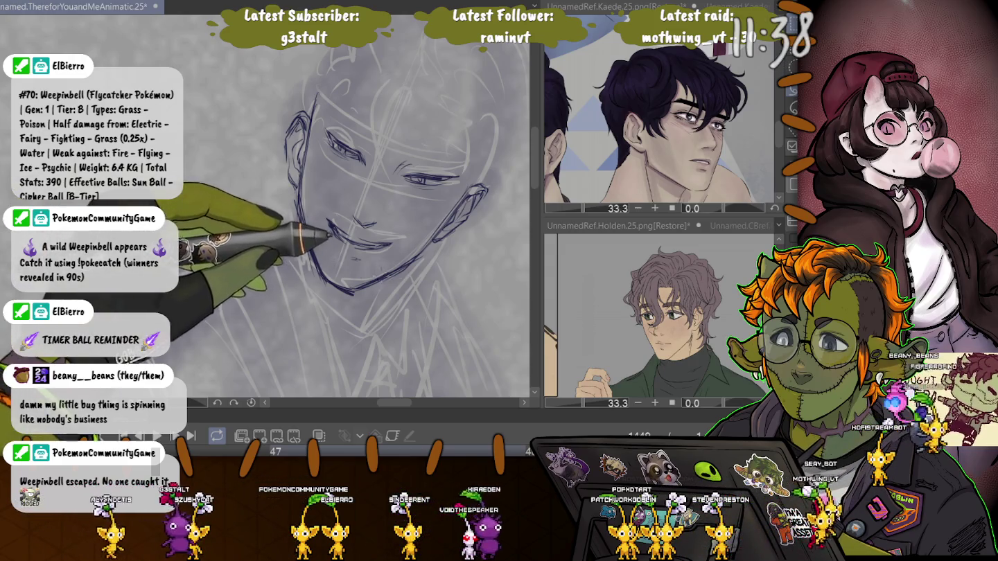
key(bracketleft)
key(bracketleft)
key(bracketleft)
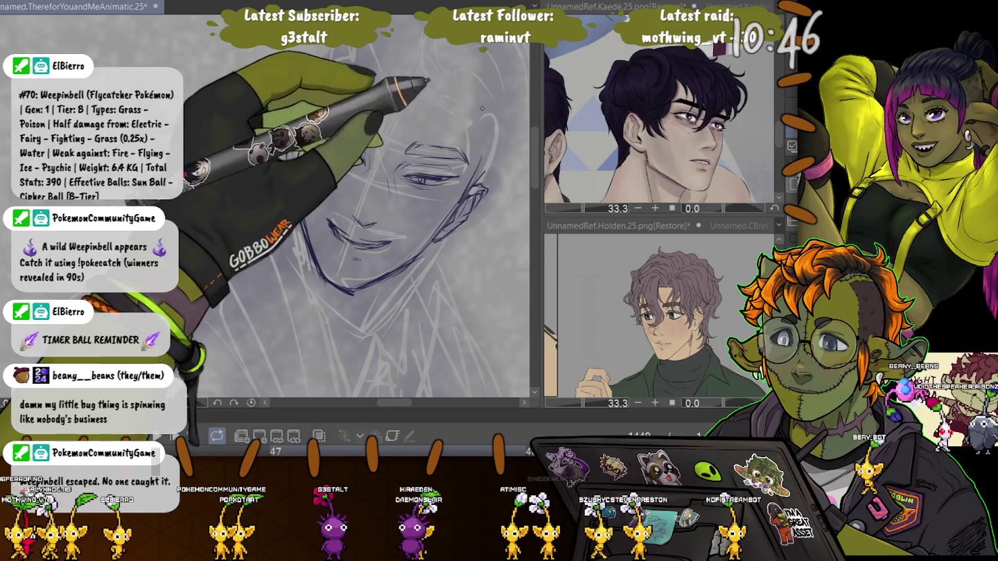
Zoom in on the face to refine the eye, smile and jaw lines.
scroll(399, 127, up, 2)
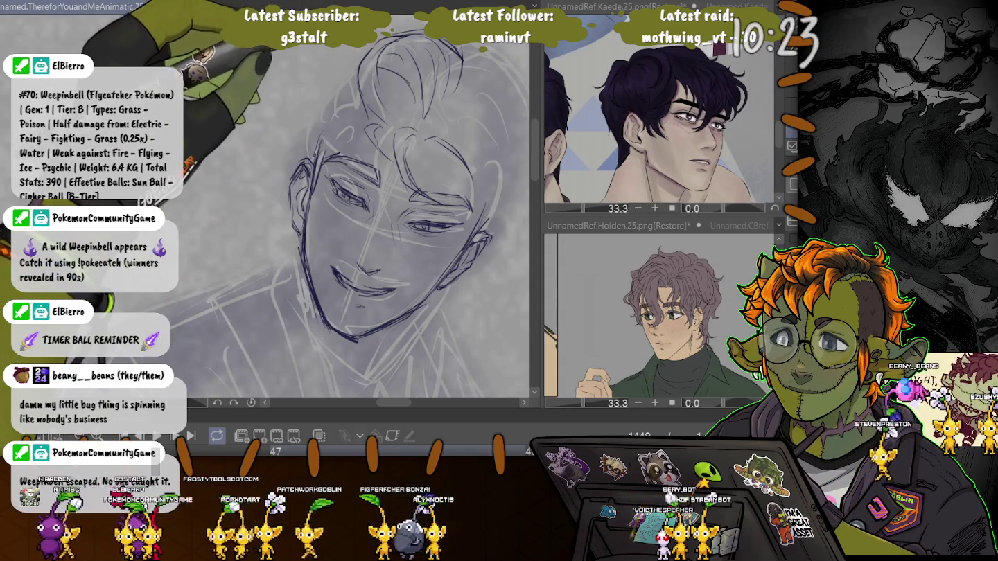
Zoom, pan and rotate the view onto the head, undoing one stroke, to ink the hair.
scroll(426, 70, up, 2)
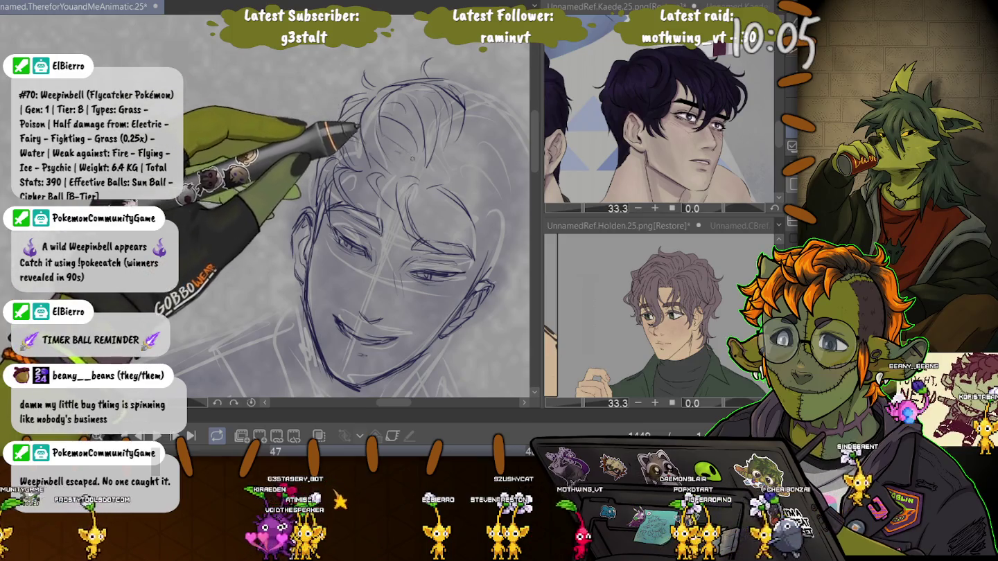
drag(388, 242, 290, 258)
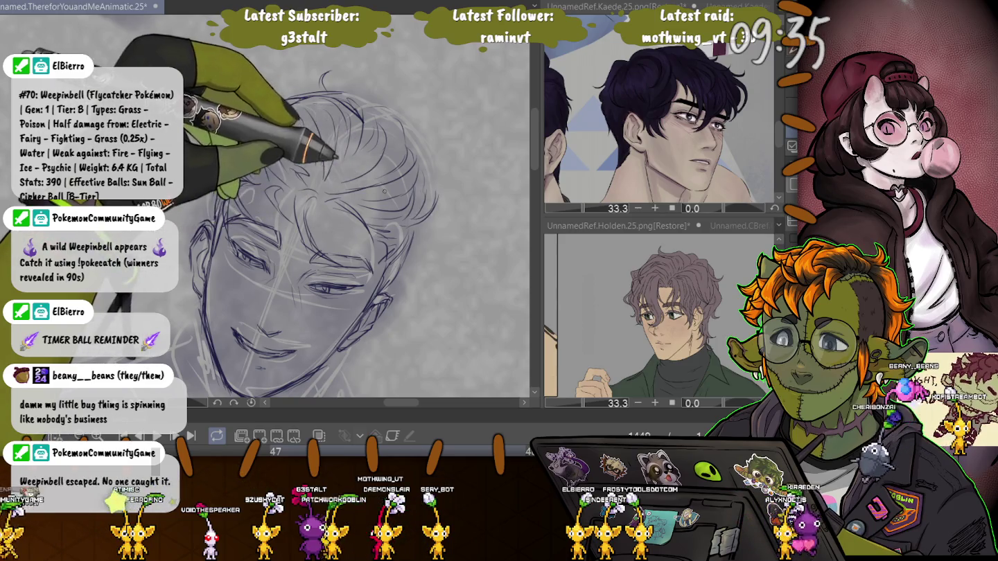
key(ctrl+z)
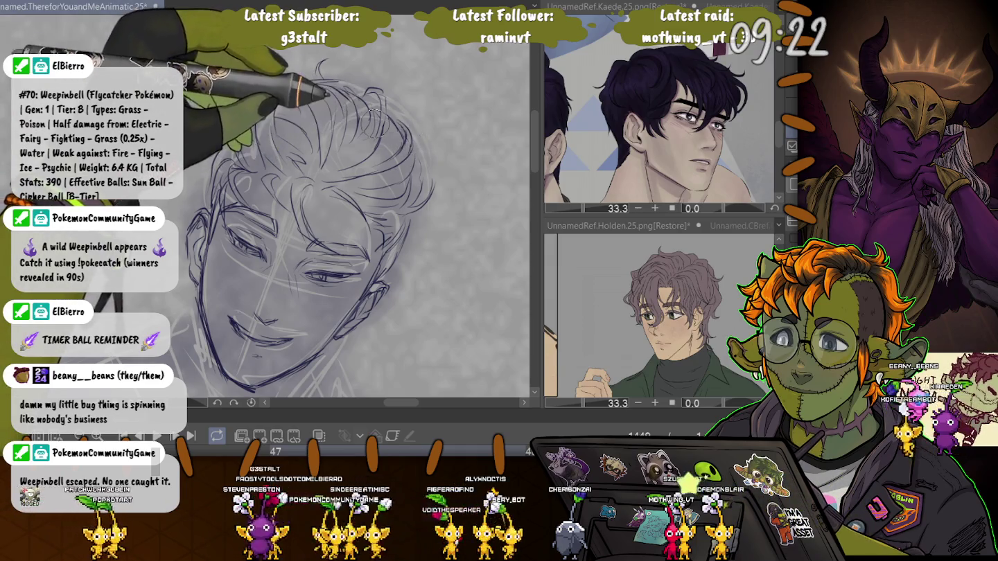
drag(284, 221, 258, 168)
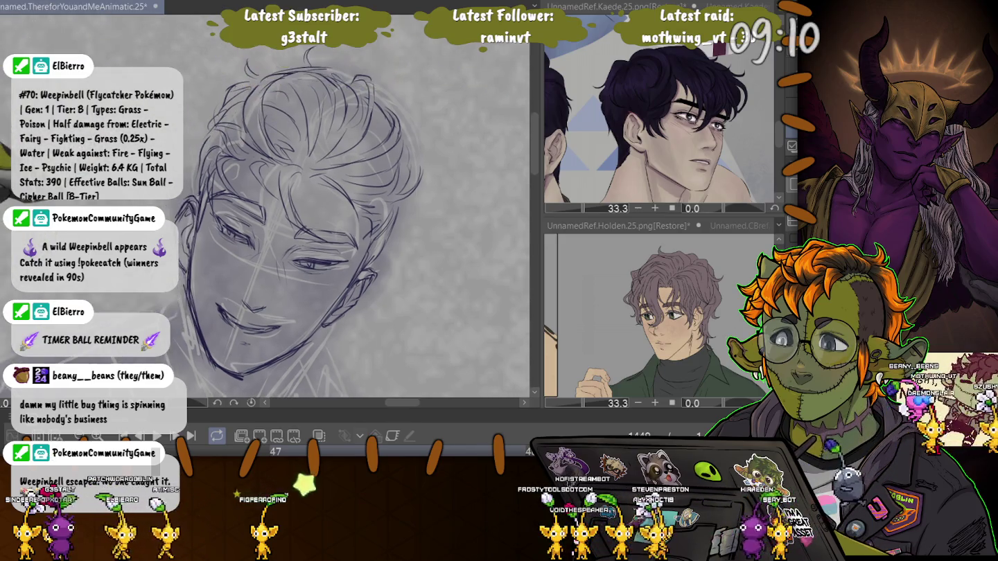
key(ctrl+0)
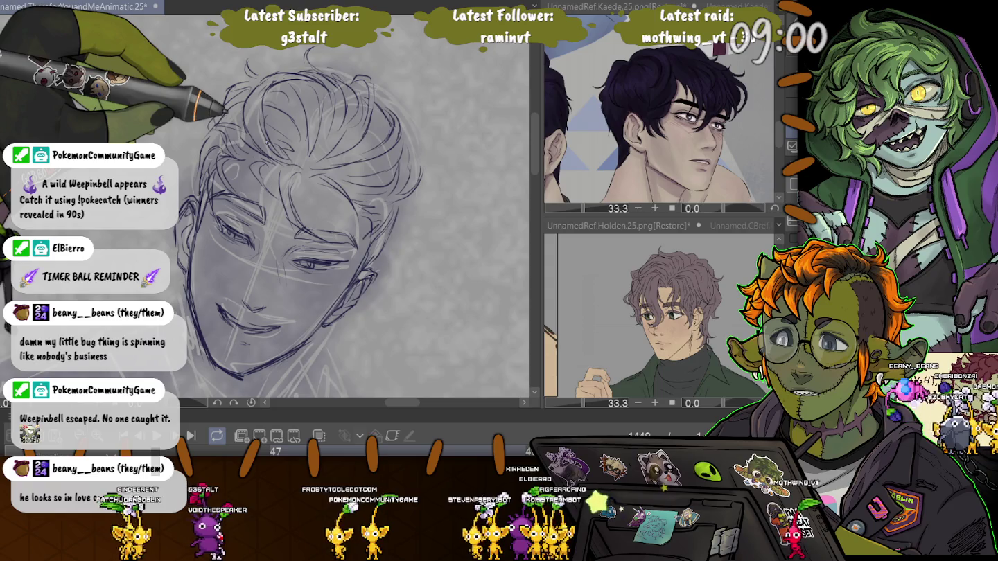
drag(277, 242, 367, 187)
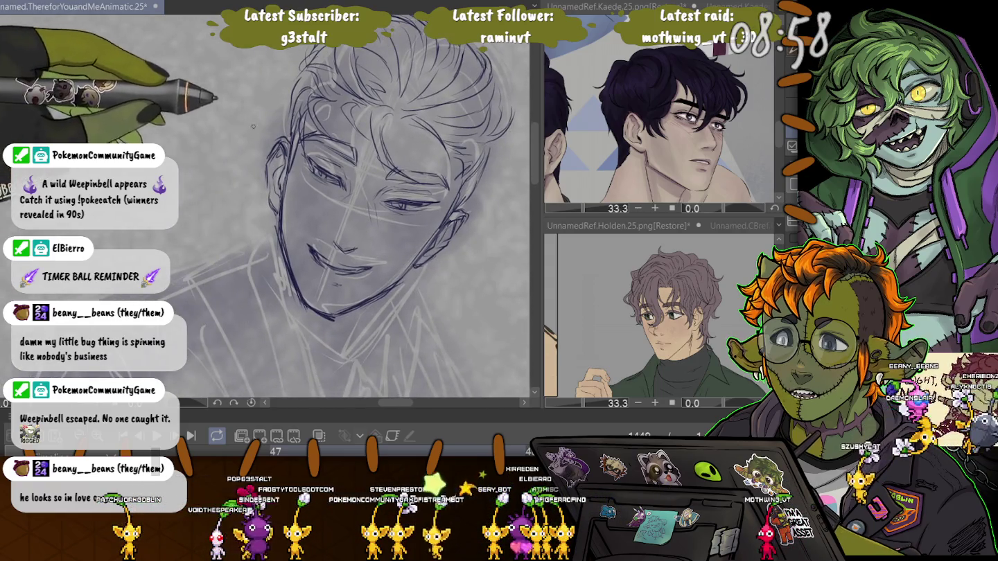